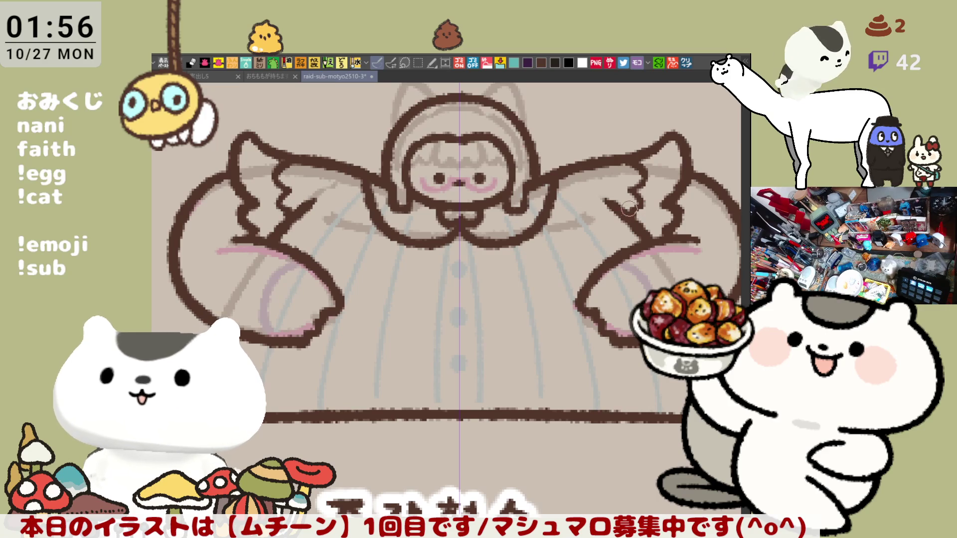
Step: Open the pasted chat moderation screenshot as a new イラスト document
drag(640, 215, 564, 277)
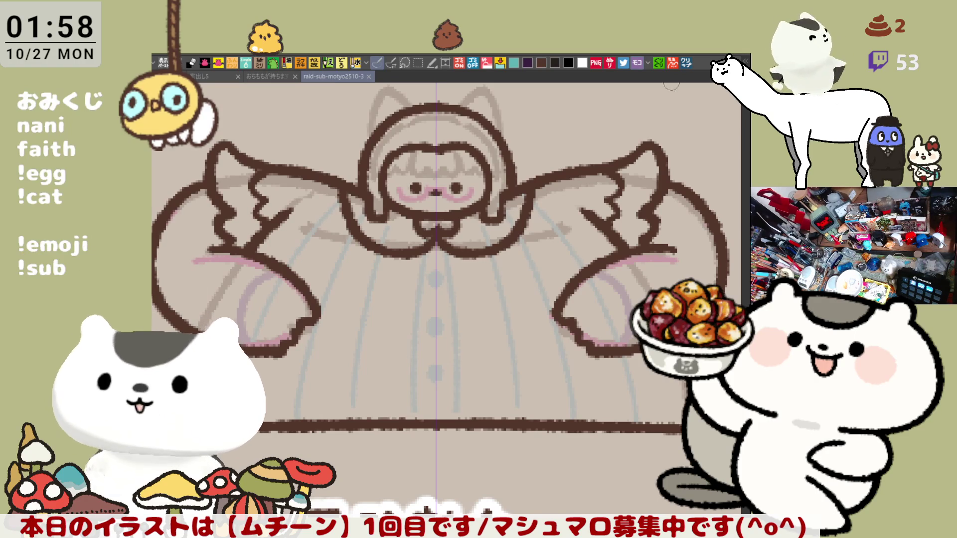
click(688, 67)
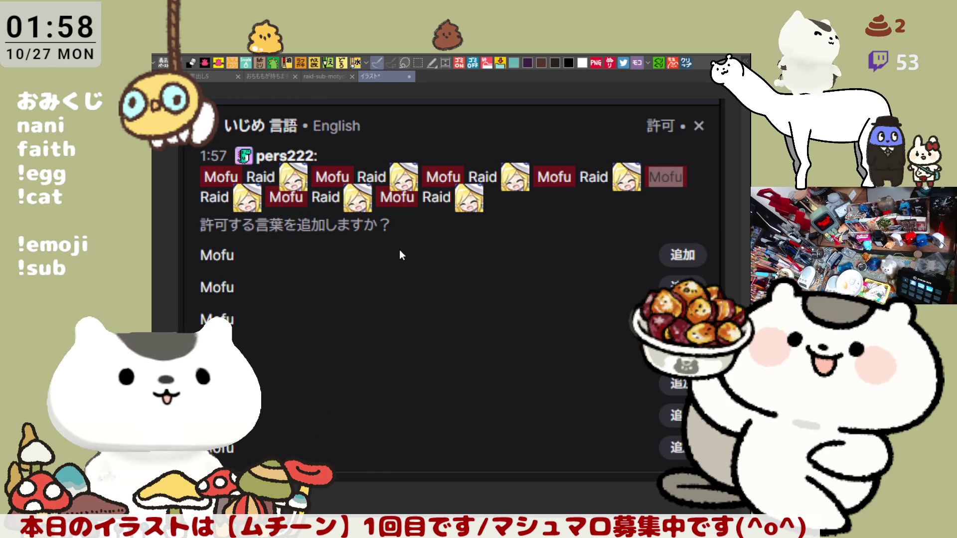
Step: Close the chat screenshot and paste the cat-eared maid reference sheet into a new document
key(ctrl+w)
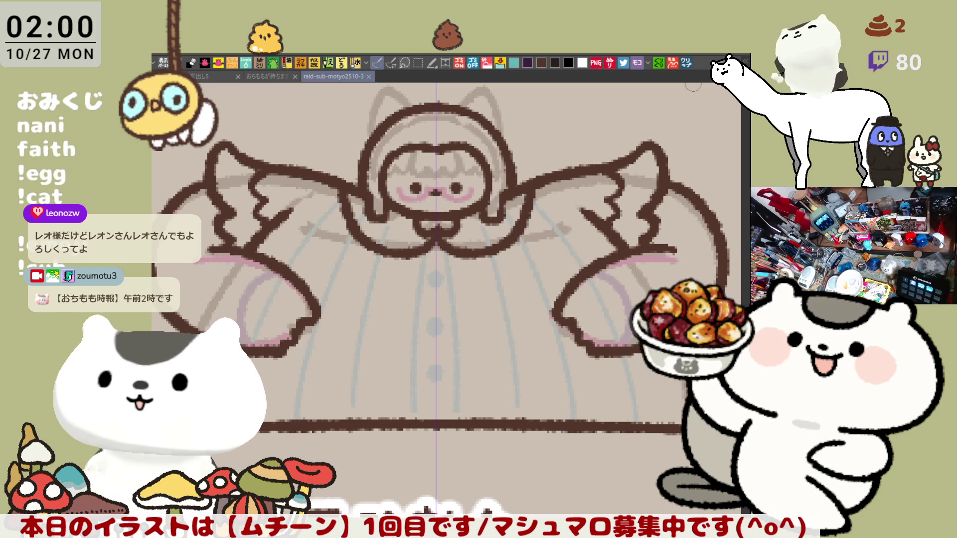
key(ctrl+n)
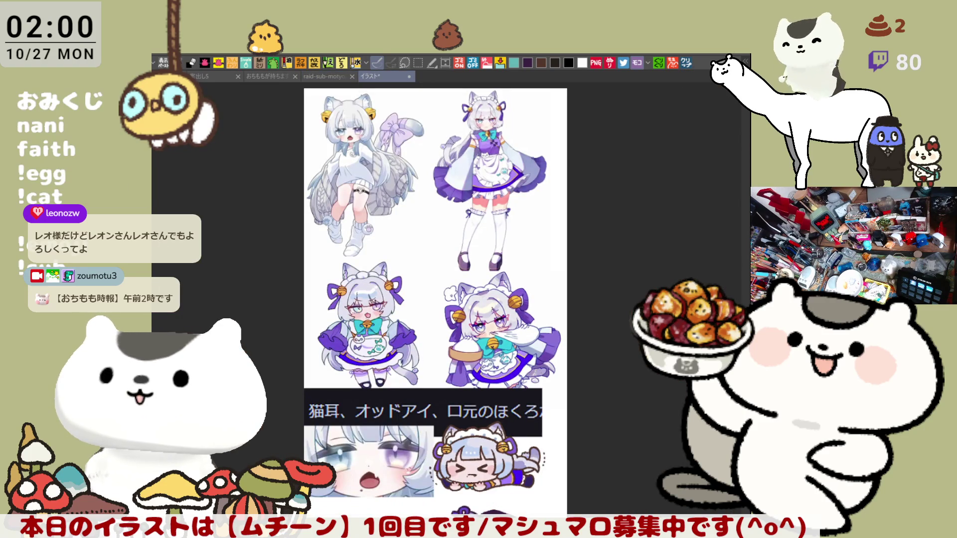
scroll(488, 301, up, 1)
scroll(488, 301, up, 1)
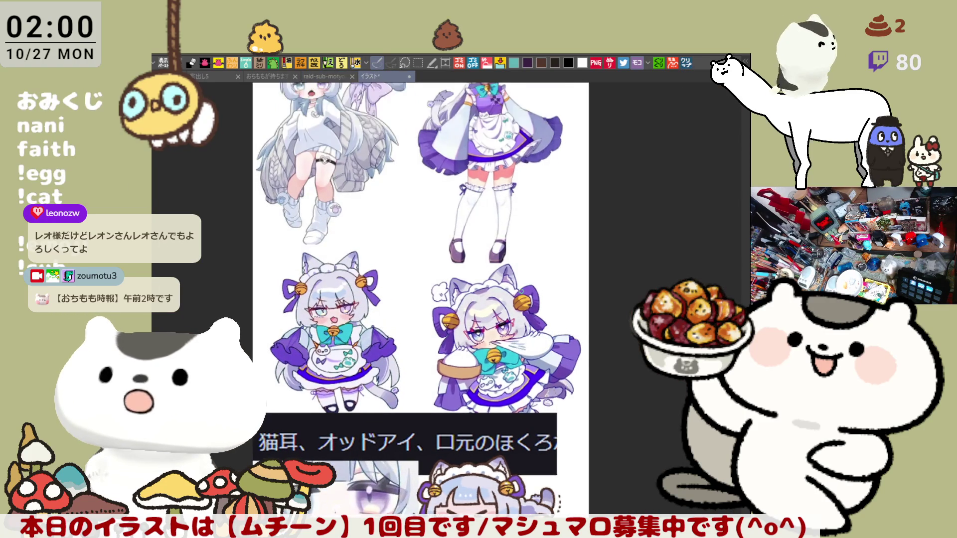
scroll(420, 299, up, 1)
scroll(420, 300, down, 1)
scroll(519, 296, down, 1)
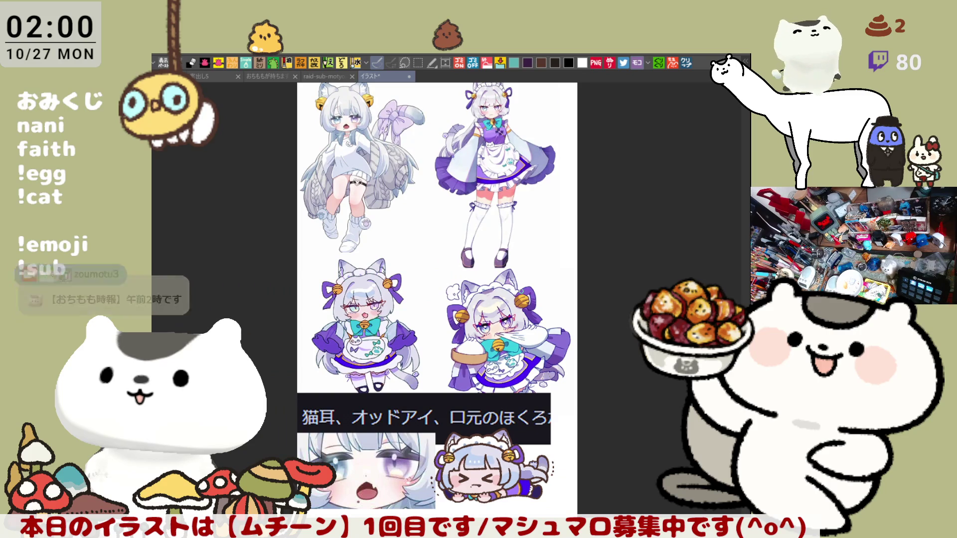
scroll(520, 289, down, 1)
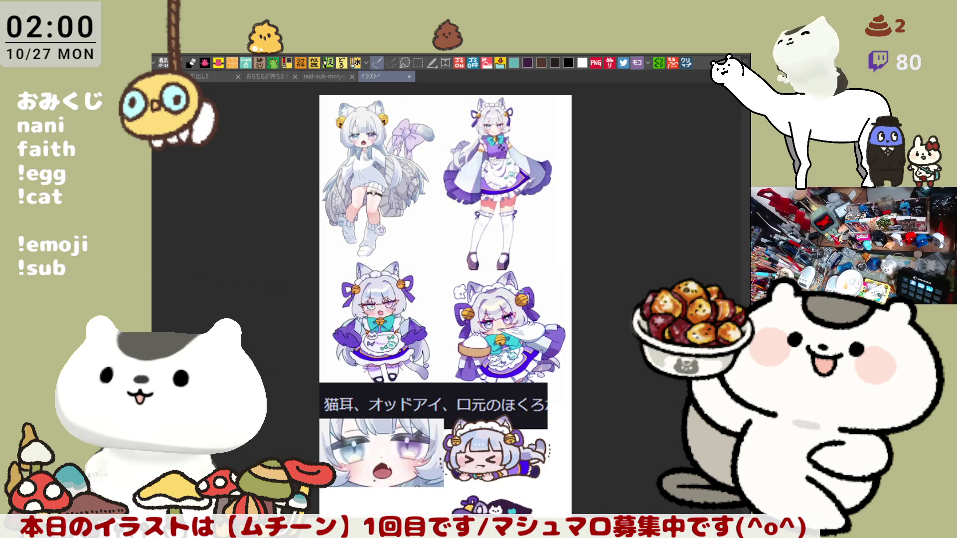
scroll(521, 292, up, 6)
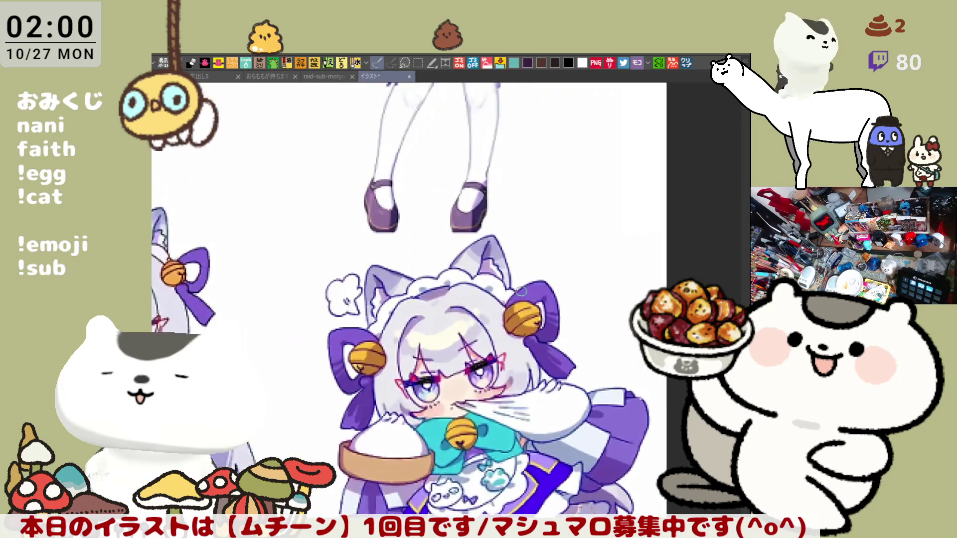
scroll(521, 292, up, 2)
scroll(521, 292, down, 8)
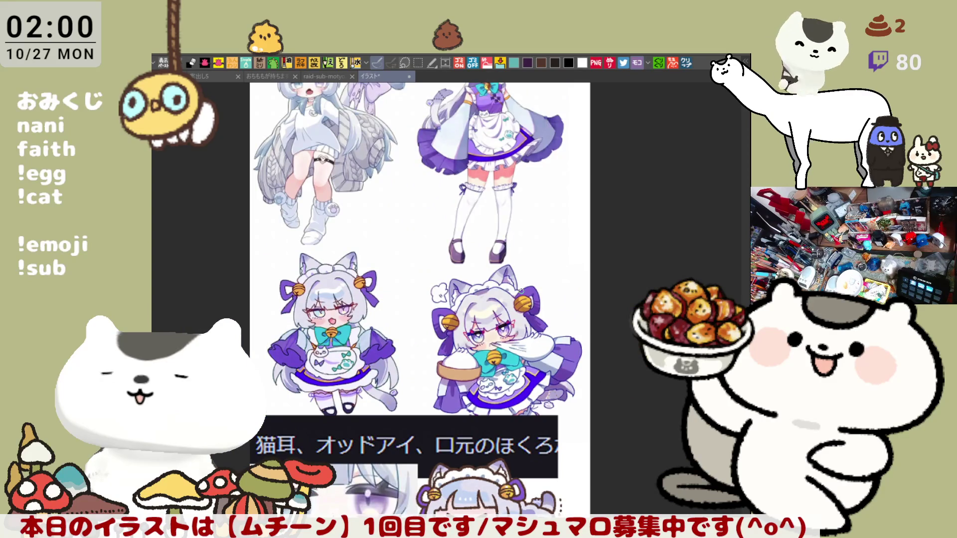
scroll(521, 291, up, 1)
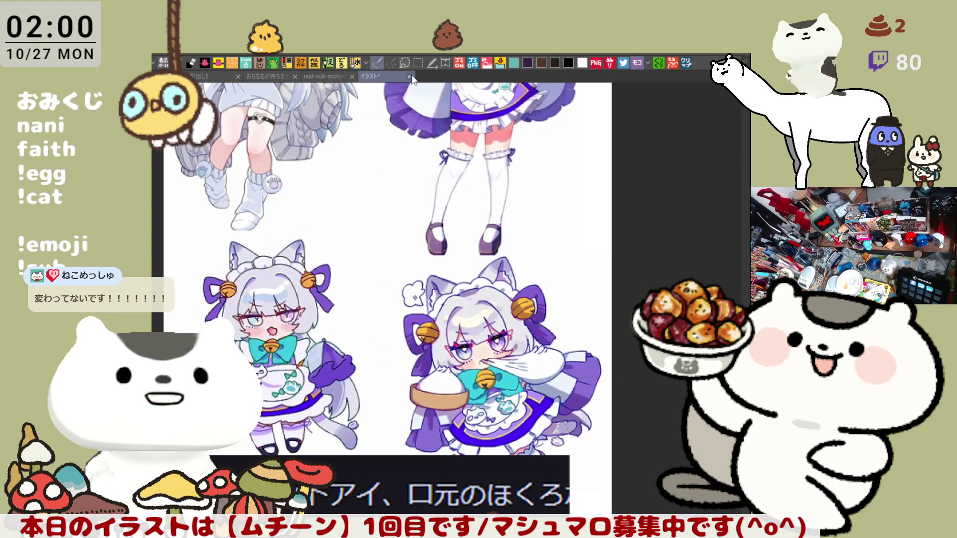
key(ctrl+w)
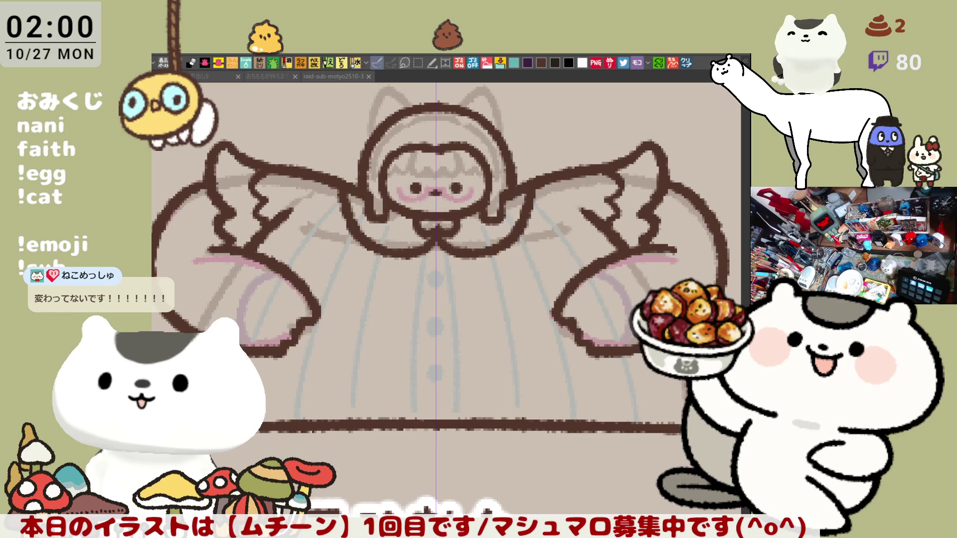
Step: Reveal the coloured characters and paint the red-dress figure's sleeve tops white
scroll(530, 346, down, 3)
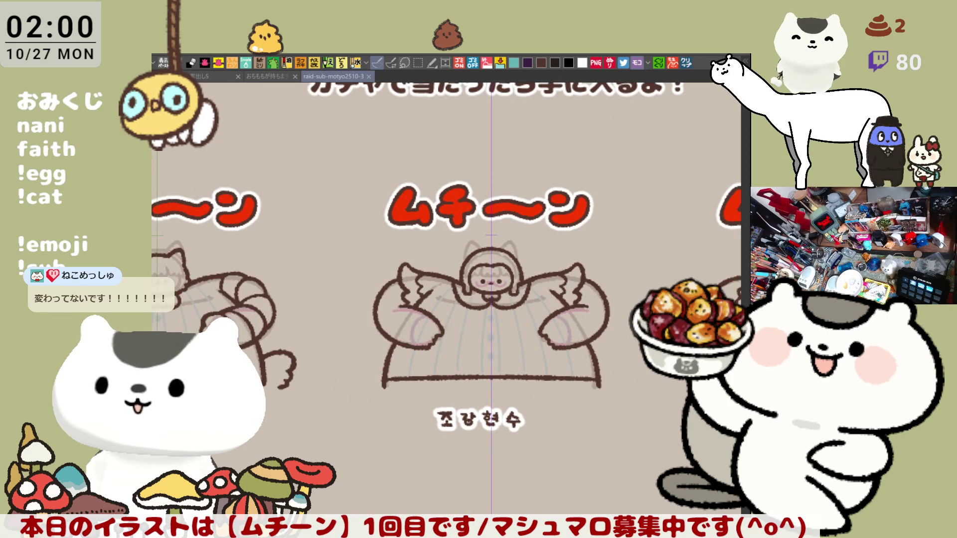
key(ctrl+z)
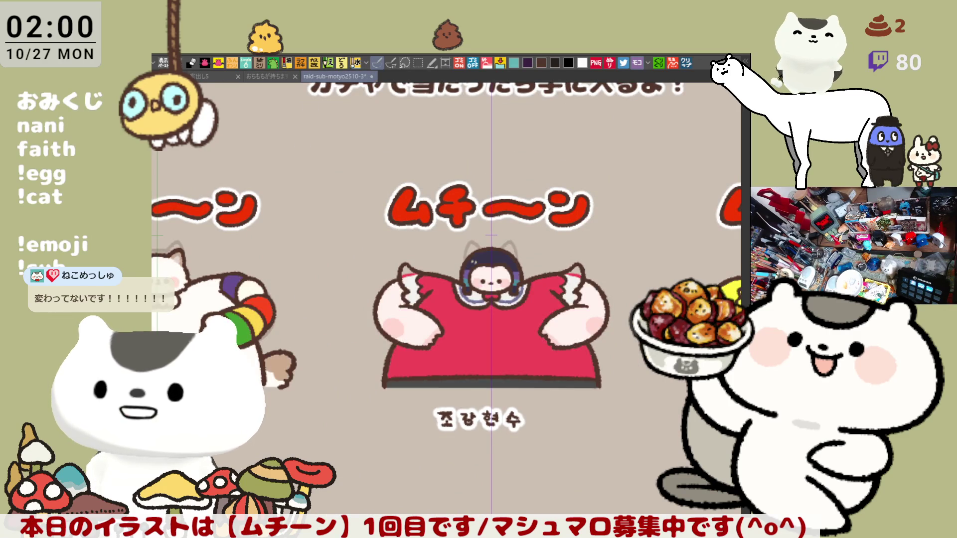
scroll(493, 338, up, 4)
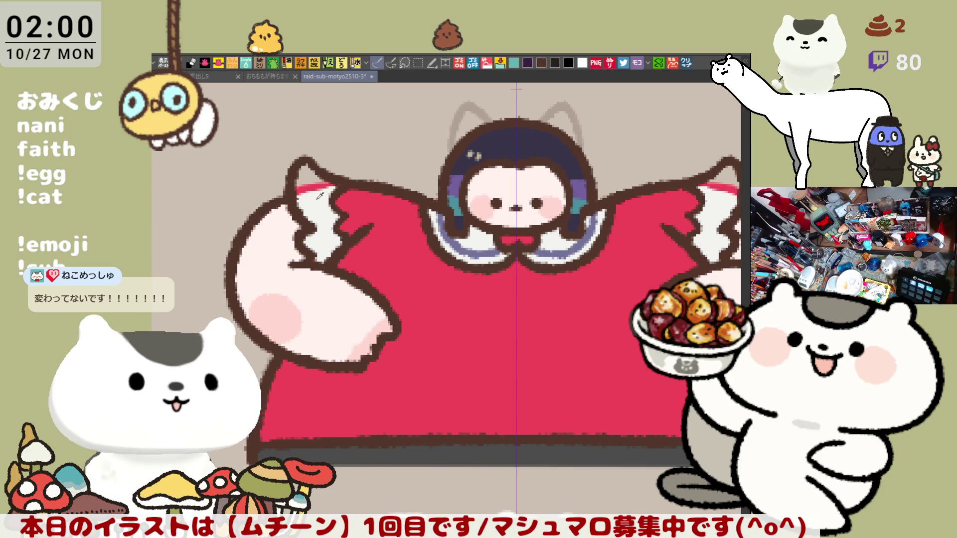
mouse_move(307, 172)
mouse_down()
mouse_move(299, 200)
mouse_move(312, 178)
mouse_up()
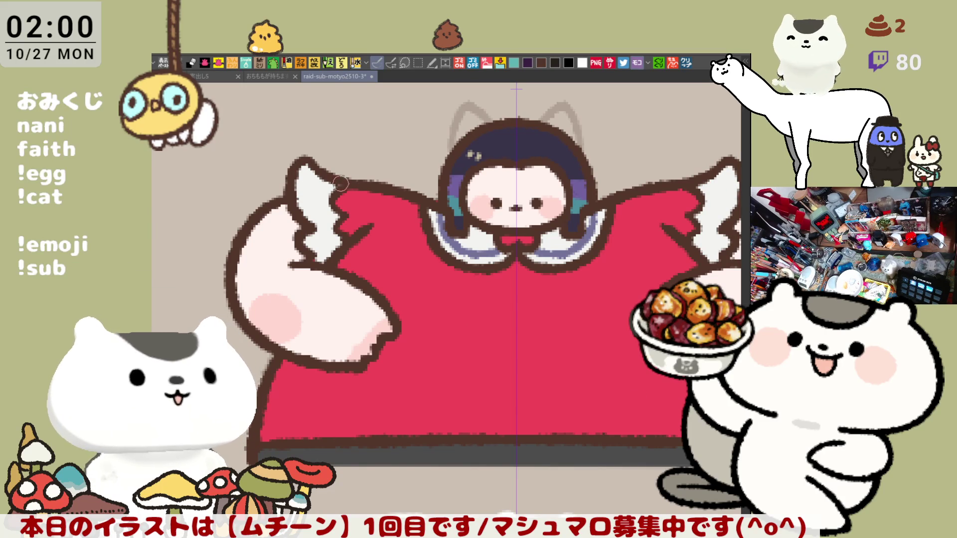
Step: Round off the tip of the yellow cat's left shoulder
mouse_move(764, 292)
mouse_down()
mouse_move(536, 269)
mouse_move(561, 252)
mouse_up()
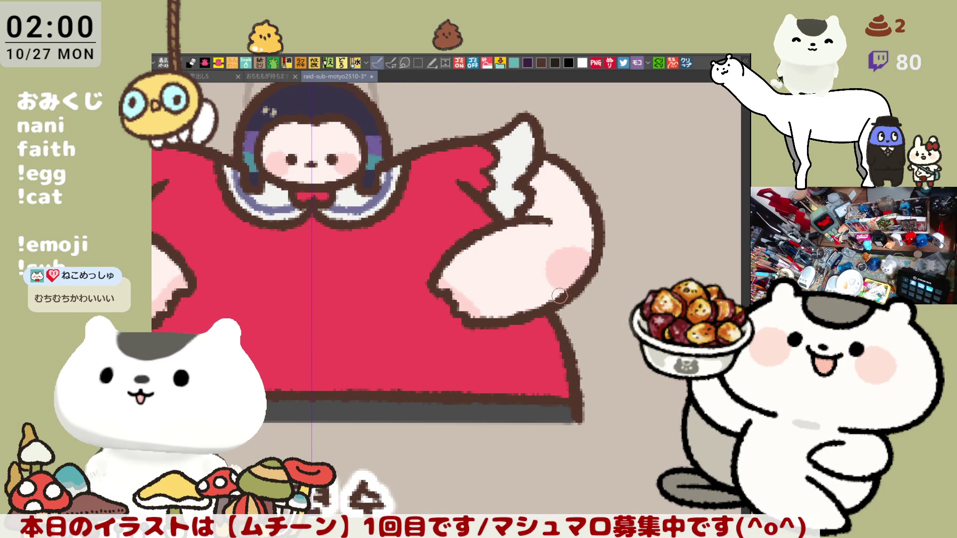
scroll(559, 296, down, 6)
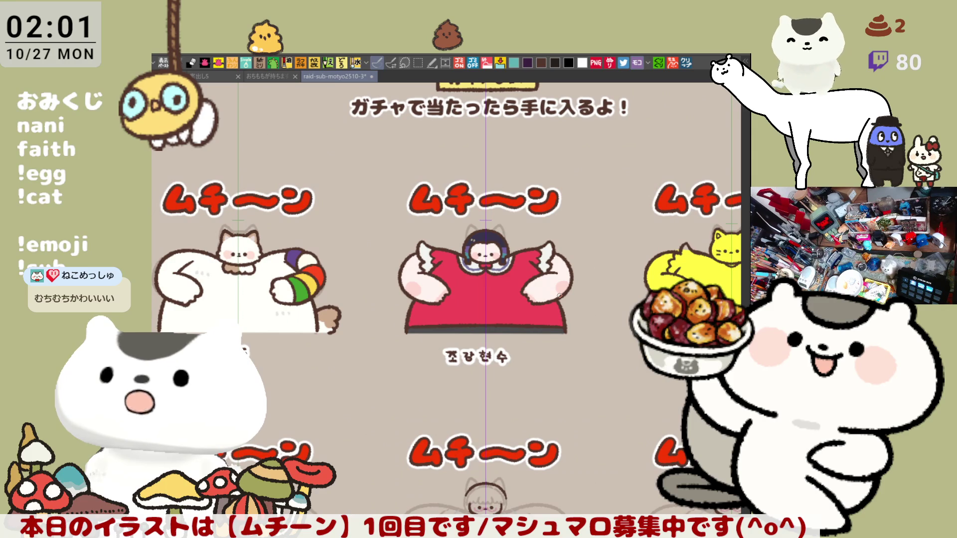
drag(559, 296, 310, 314)
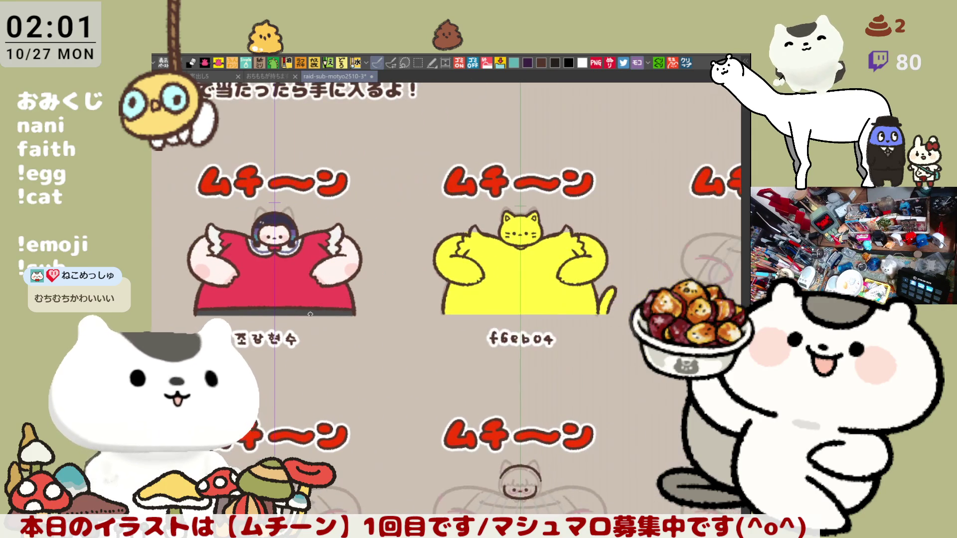
scroll(363, 303, up, 4)
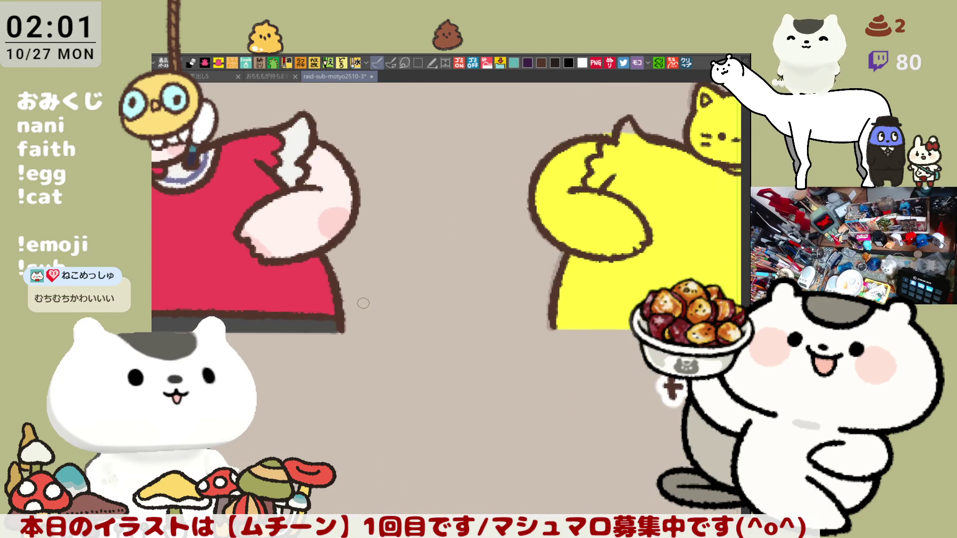
mouse_move(568, 256)
mouse_down()
mouse_move(520, 279)
mouse_move(388, 286)
mouse_up()
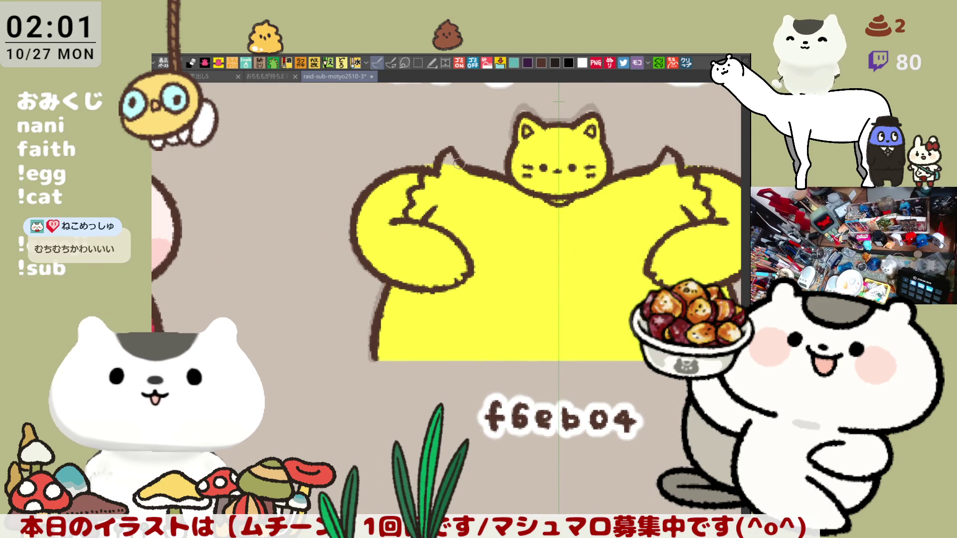
drag(446, 148, 458, 159)
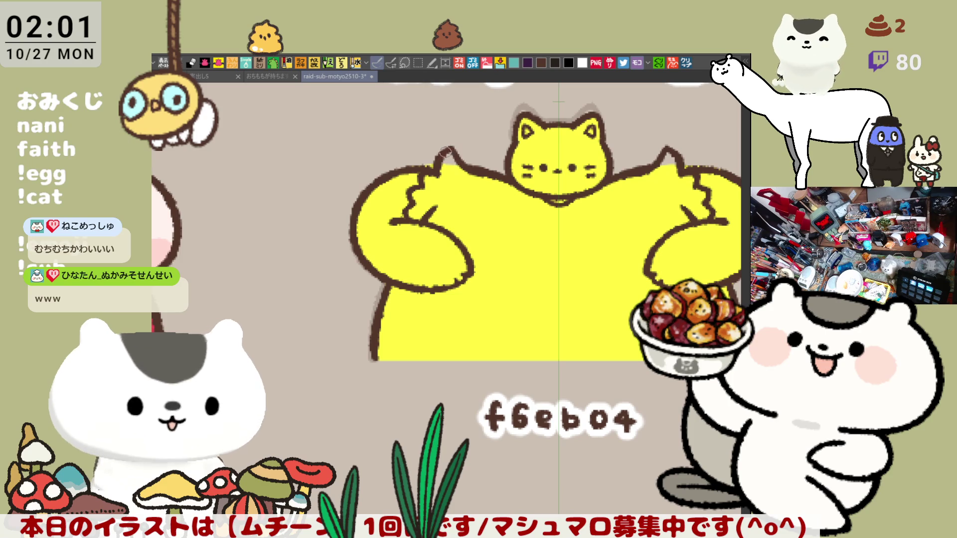
drag(454, 306, 376, 284)
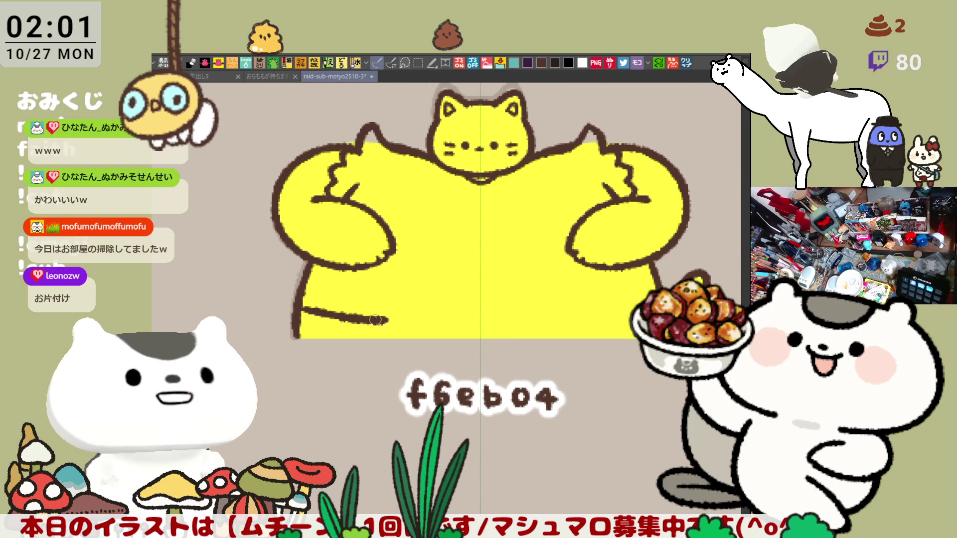
click(377, 63)
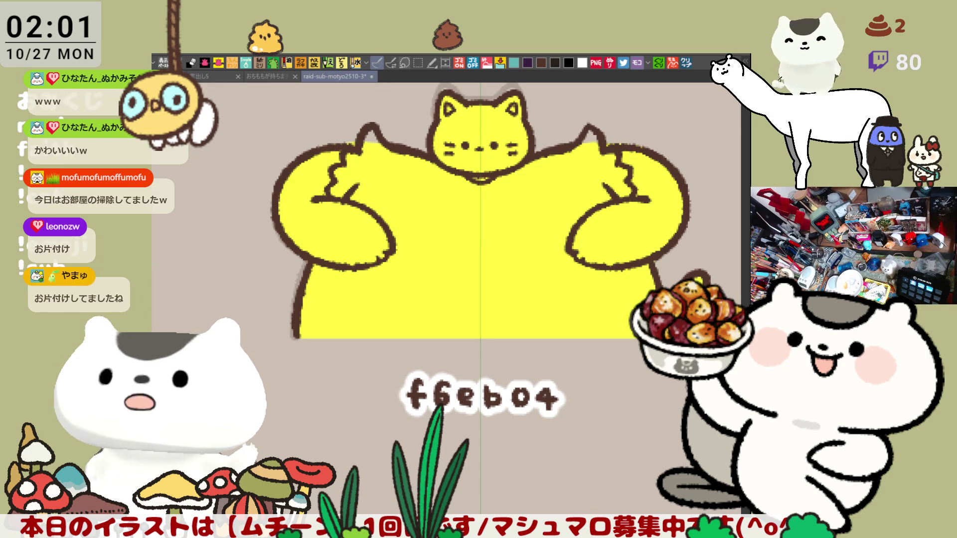
Step: Draw a mirrored line across the cat's lower belly, redoing it until it sits right
mouse_move(401, 310)
mouse_down()
mouse_move(606, 234)
mouse_move(693, 280)
mouse_up()
key(ctrl+z)
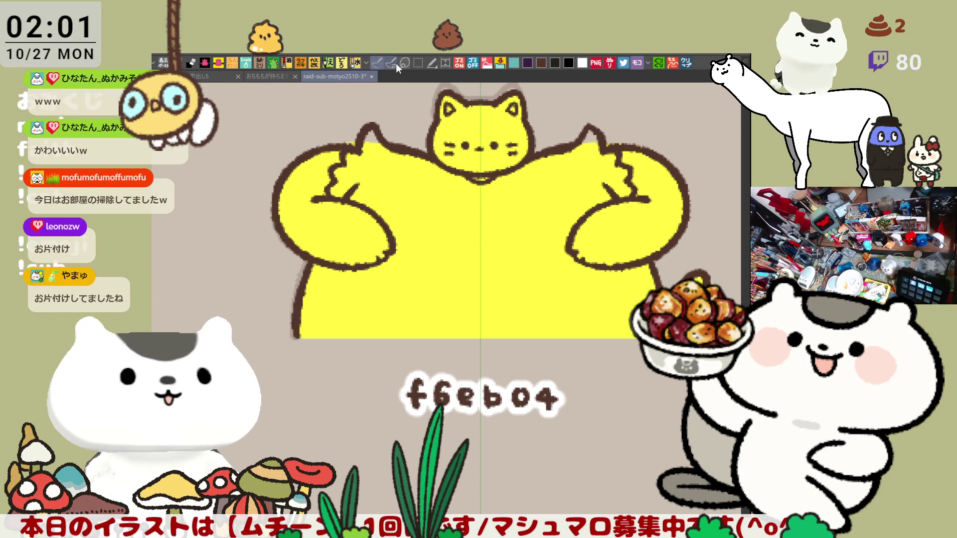
drag(299, 304, 476, 310)
key(ctrl+z)
drag(301, 306, 492, 312)
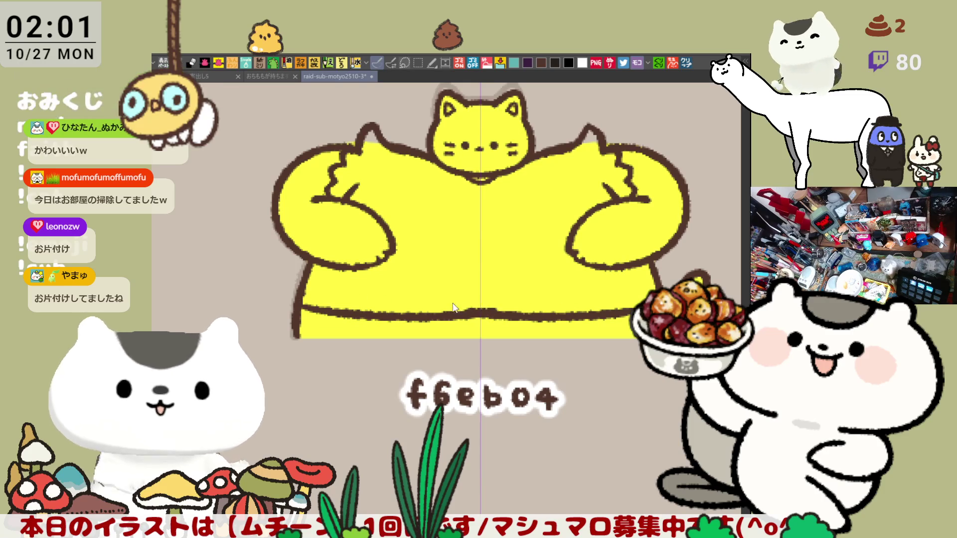
key(ctrl+z)
drag(298, 307, 466, 322)
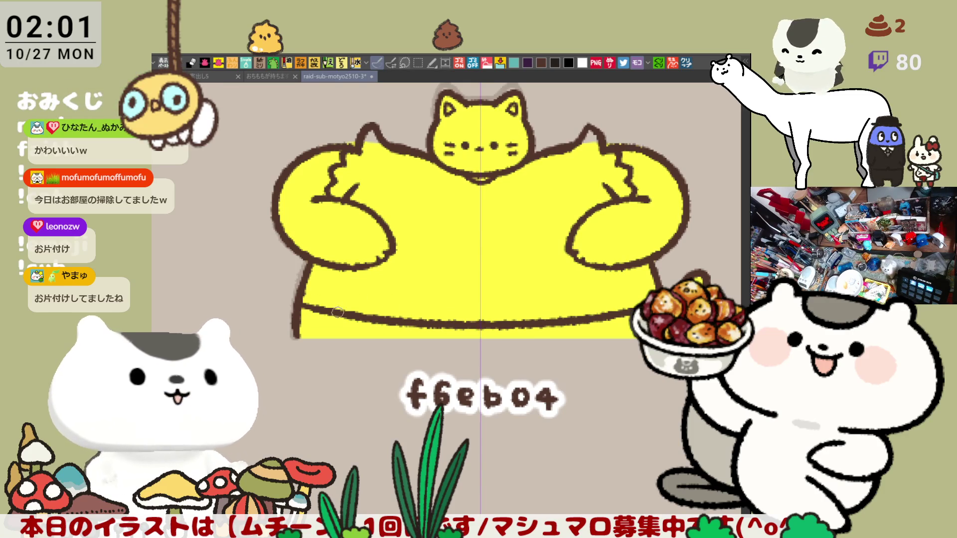
key(ctrl+z)
drag(298, 313, 446, 322)
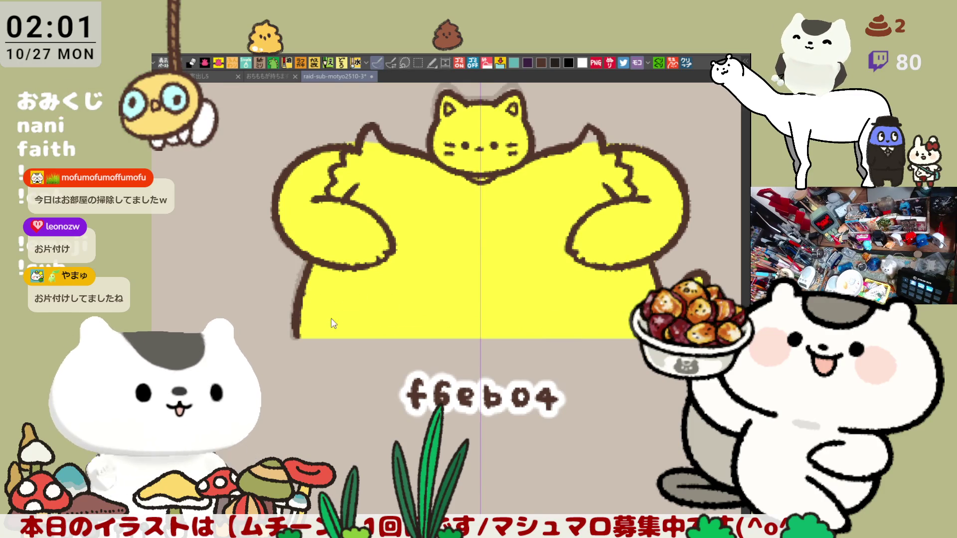
key(ctrl+z)
drag(298, 319, 478, 321)
key(ctrl+z)
drag(299, 302, 467, 325)
key(ctrl+z)
drag(298, 306, 497, 333)
key(ctrl+z)
drag(299, 323, 477, 323)
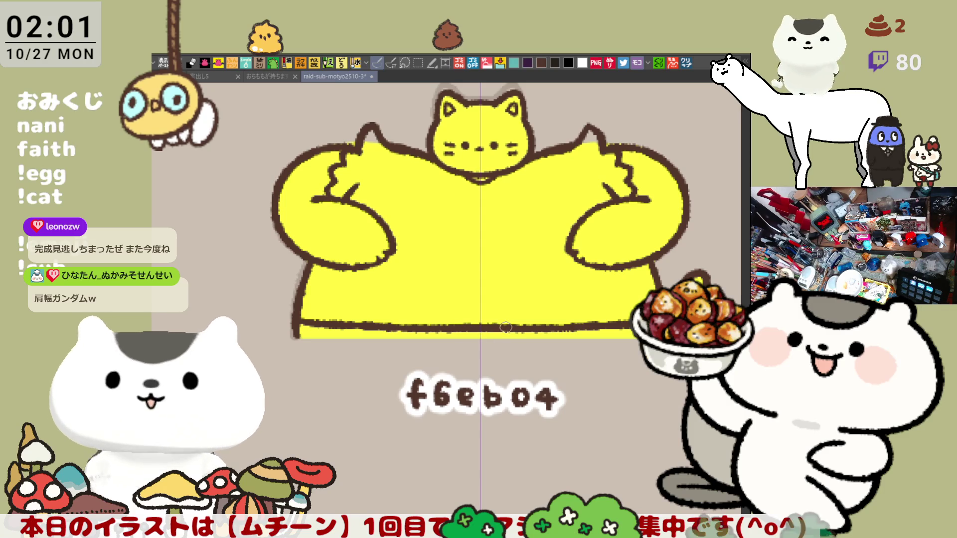
key(ctrl+z)
drag(301, 311, 480, 320)
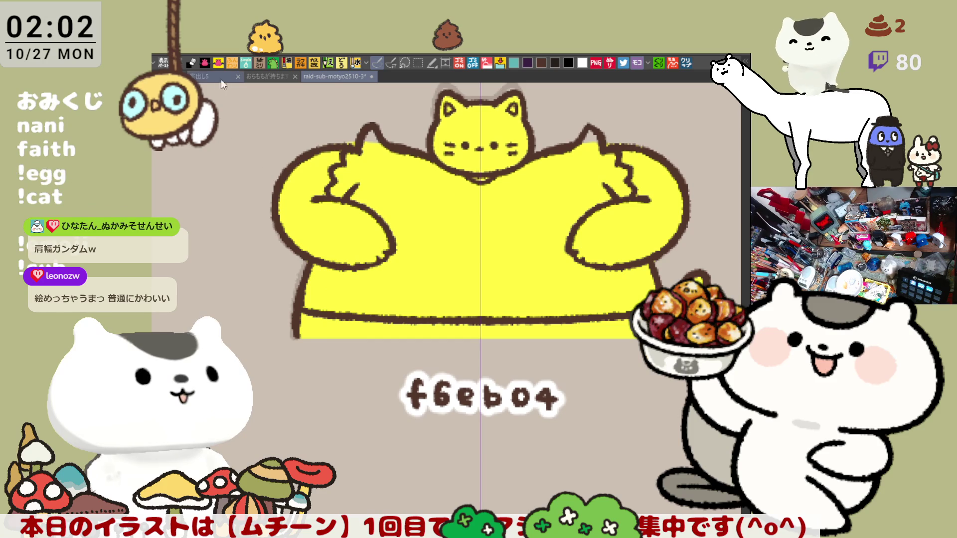
click(199, 74)
click(265, 75)
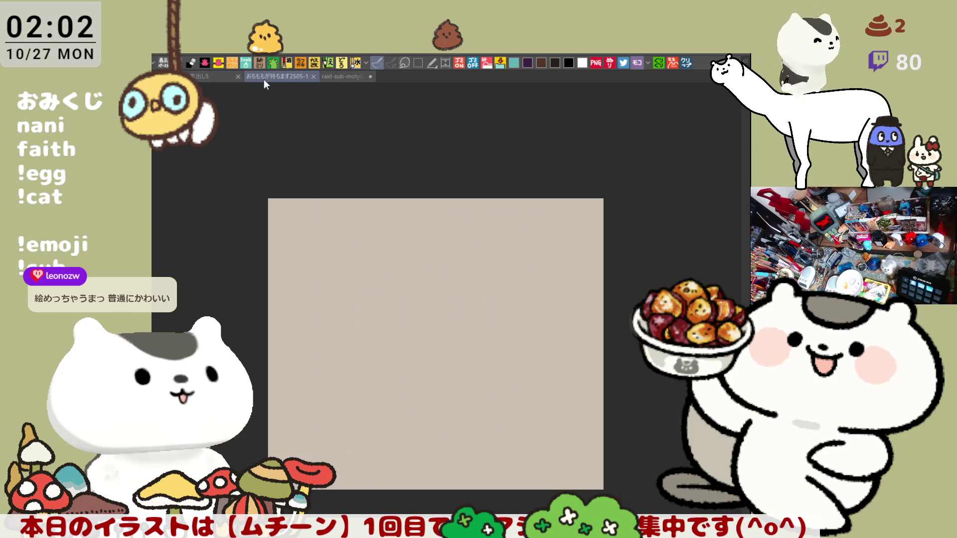
click(210, 76)
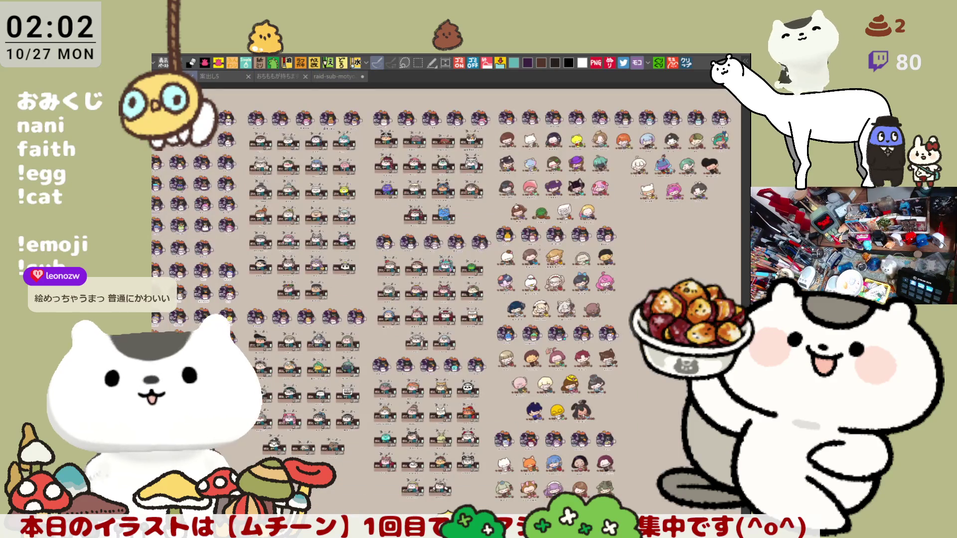
scroll(538, 256, up, 3)
scroll(539, 249, up, 1)
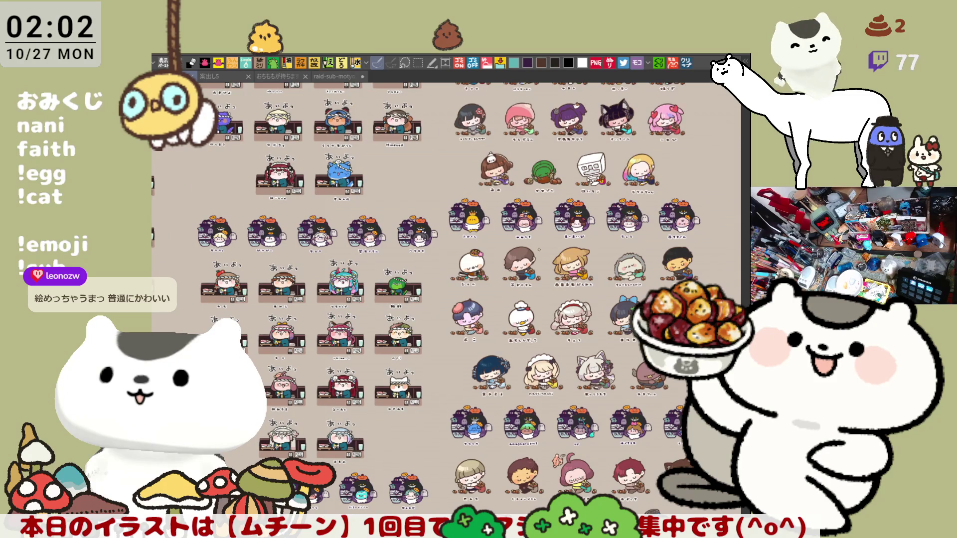
scroll(449, 300, down, 15)
scroll(449, 299, down, 10)
scroll(578, 350, up, 3)
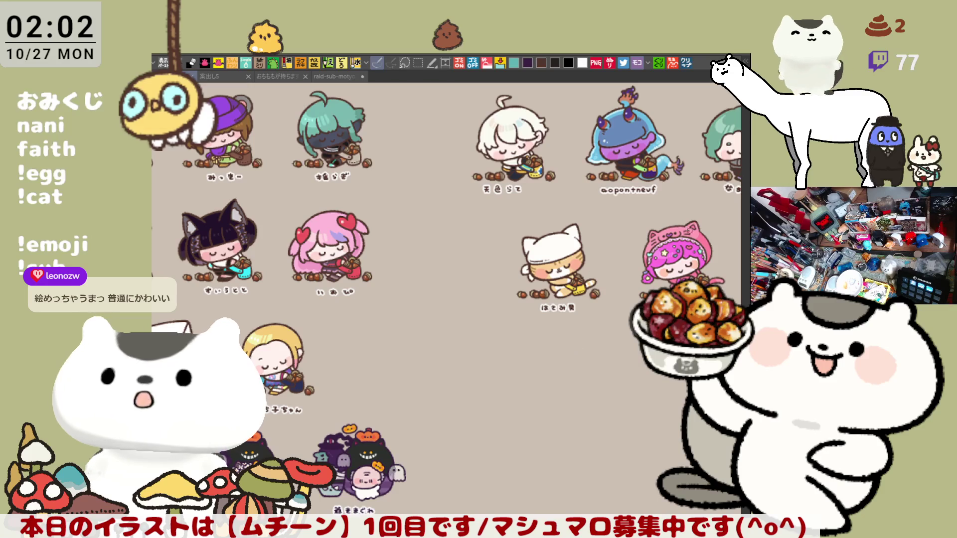
mouse_move(578, 350)
mouse_down()
mouse_move(623, 328)
mouse_move(805, 282)
mouse_move(854, 237)
mouse_move(920, 13)
mouse_up()
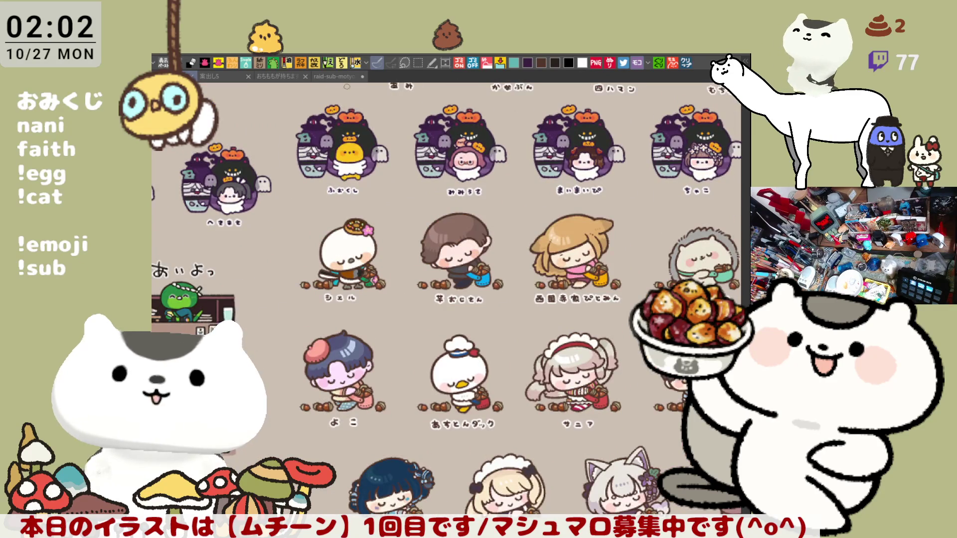
click(333, 76)
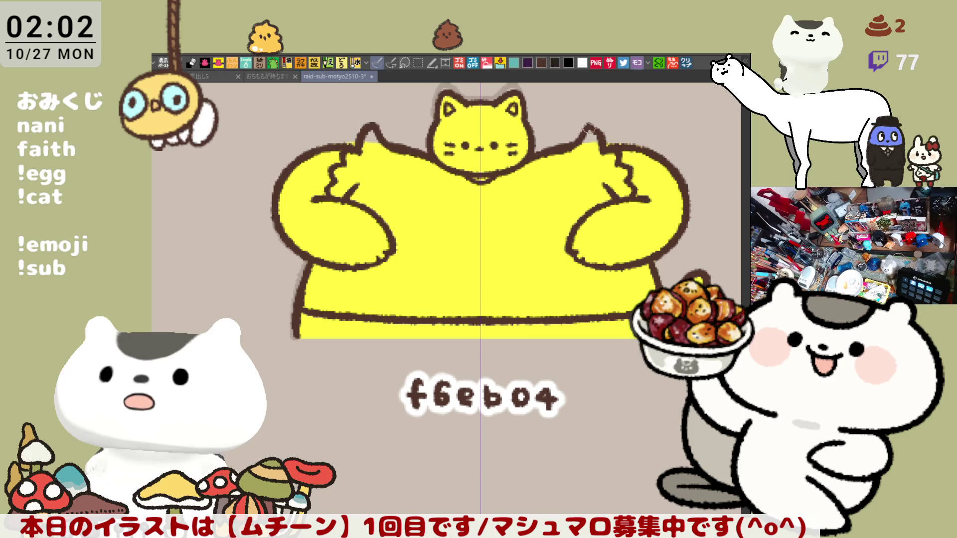
Step: Extend the outline at the cat's ear tip and paint red inside the ear
drag(588, 125, 600, 133)
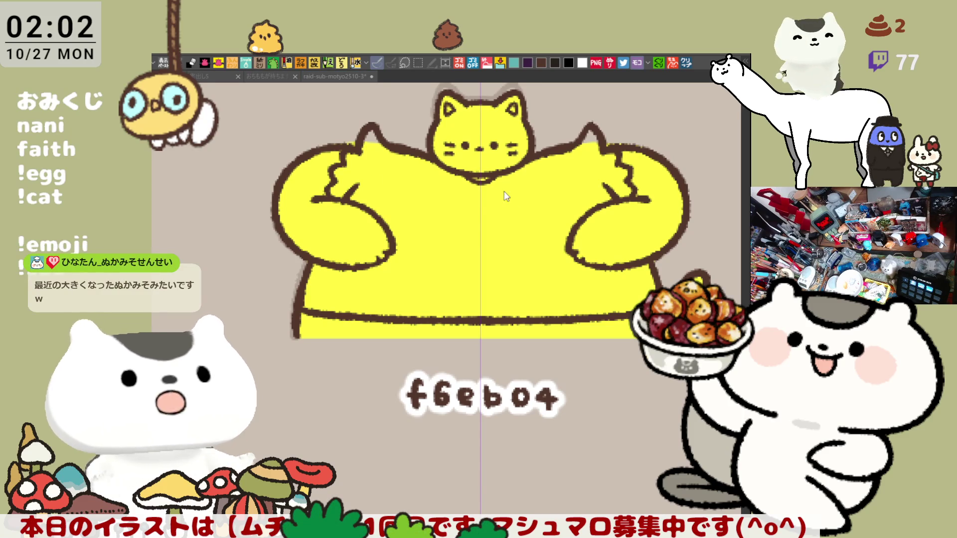
drag(447, 105, 454, 110)
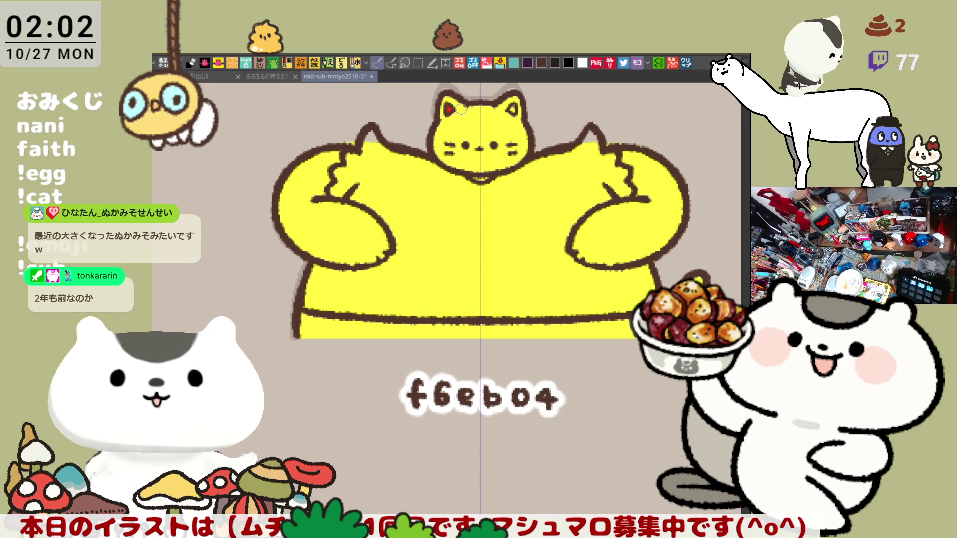
Step: Fill the cat's body red and outline both shoulder spikes in brown, discarding a grey patch
click(453, 168)
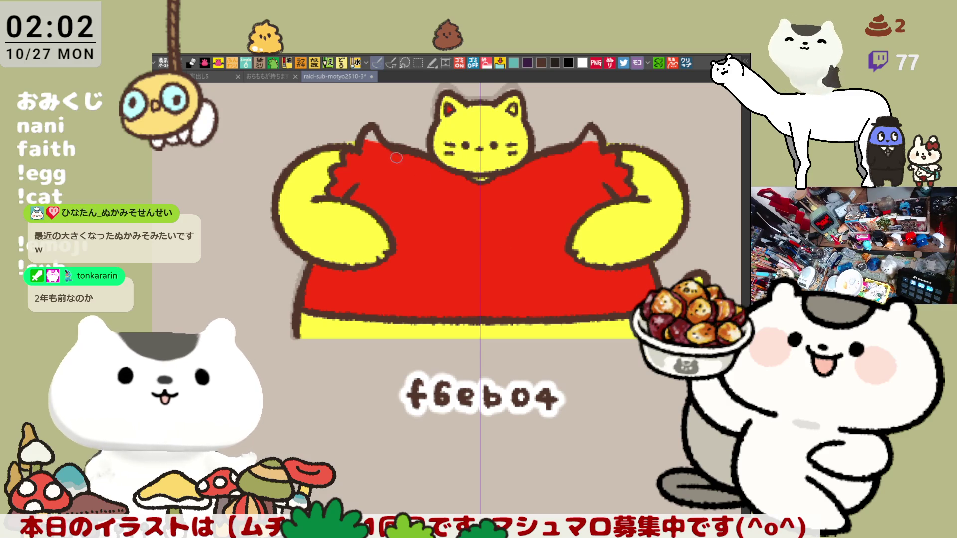
mouse_move(378, 137)
mouse_down()
mouse_move(372, 127)
mouse_move(374, 134)
mouse_up()
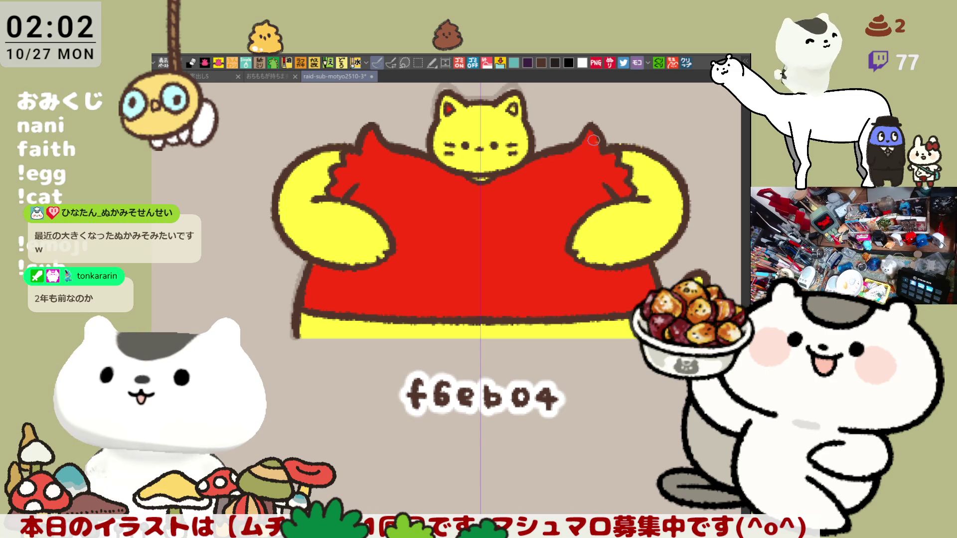
drag(592, 138, 593, 143)
key(ctrl+z)
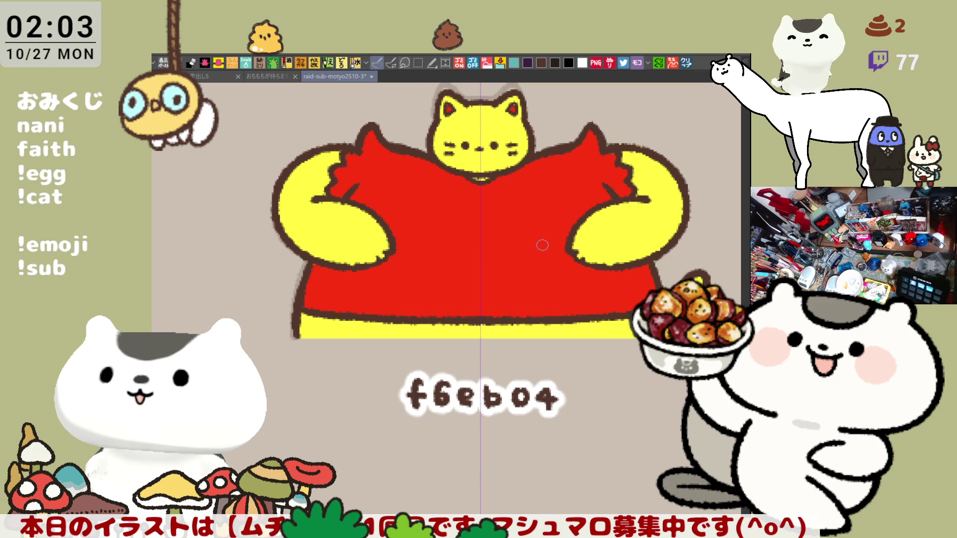
Step: Zoom in and out and shift the view around the cat artwork to inspect it
scroll(542, 245, down, 5)
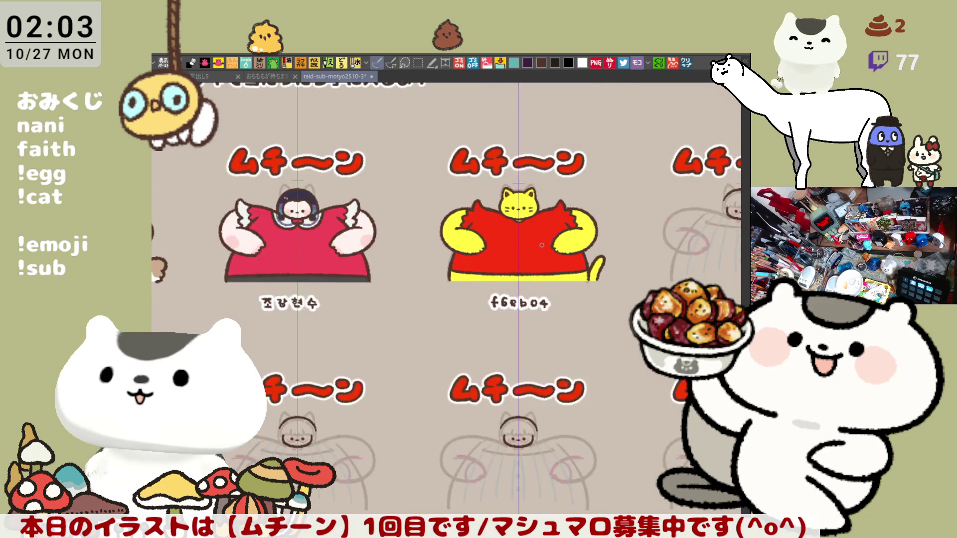
scroll(542, 245, up, 6)
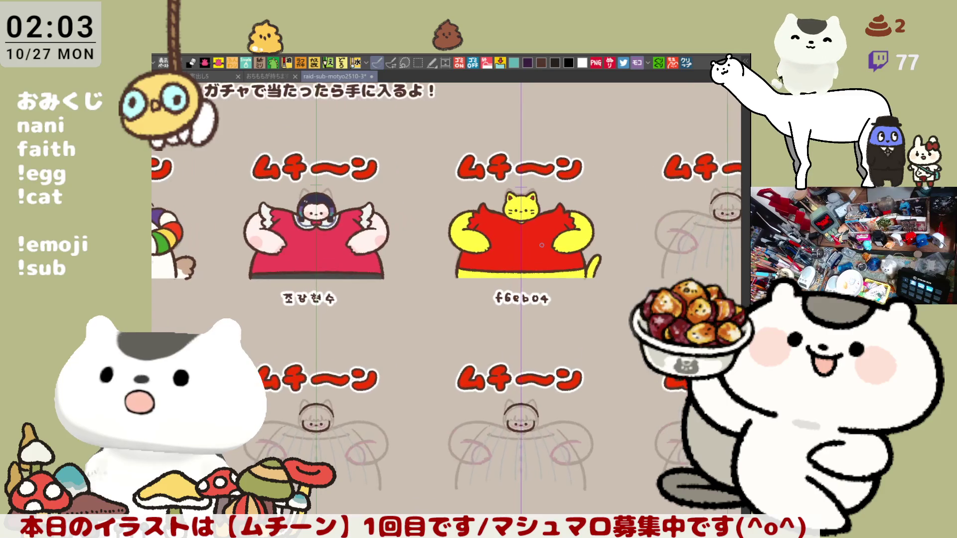
scroll(542, 245, up, 2)
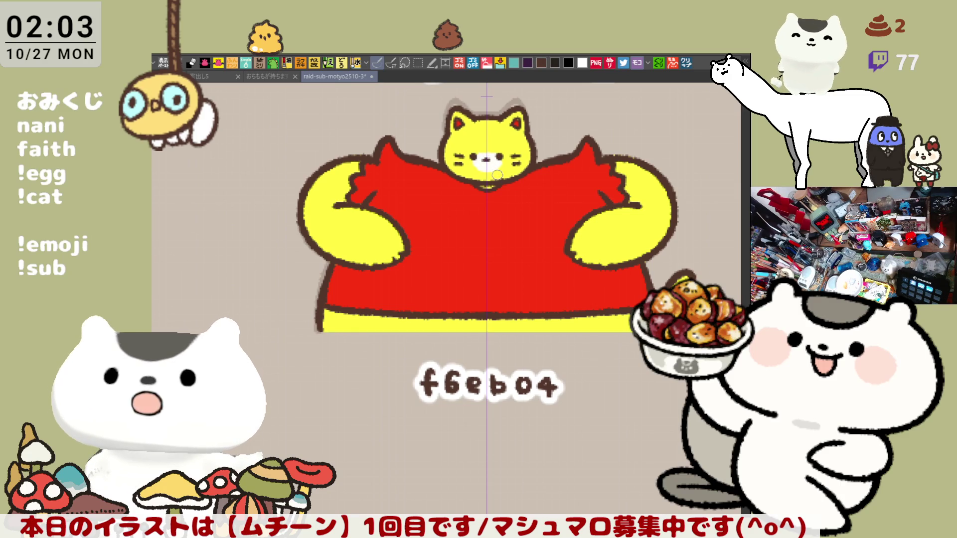
scroll(498, 204, up, 3)
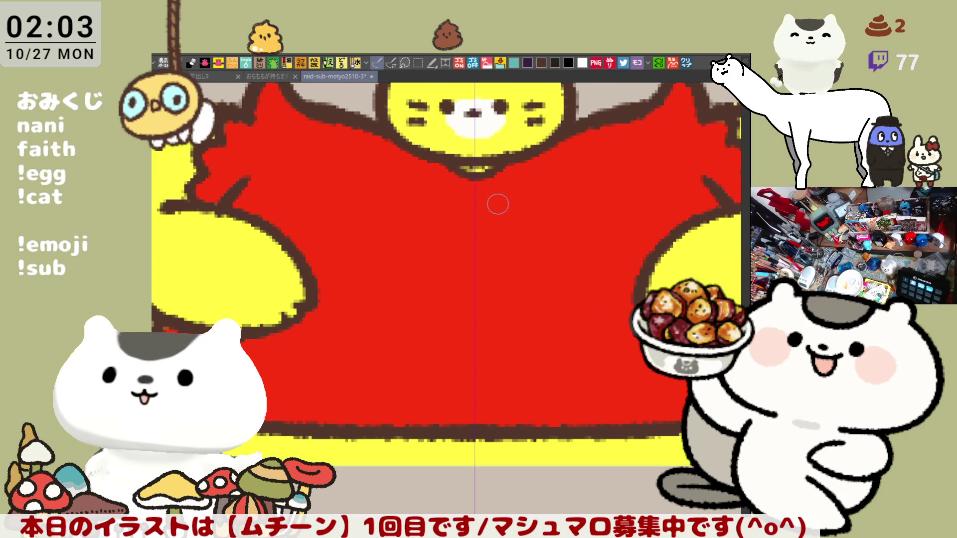
scroll(499, 204, up, 3)
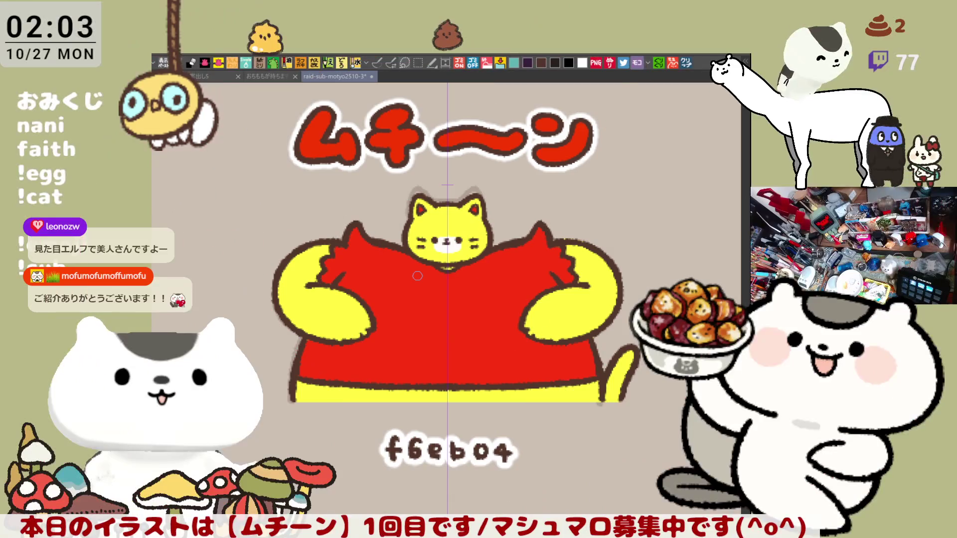
scroll(457, 261, up, 3)
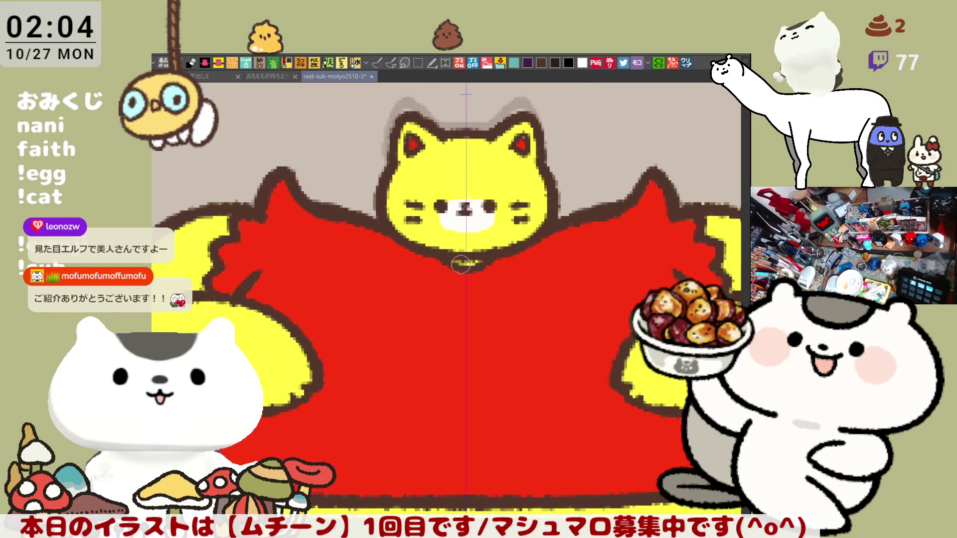
scroll(458, 259, up, 2)
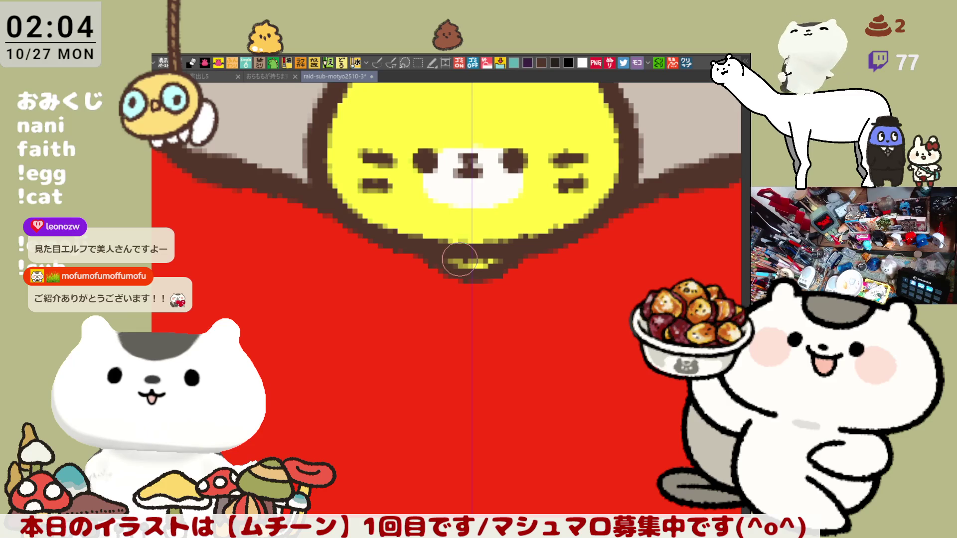
scroll(459, 260, down, 5)
scroll(476, 237, up, 4)
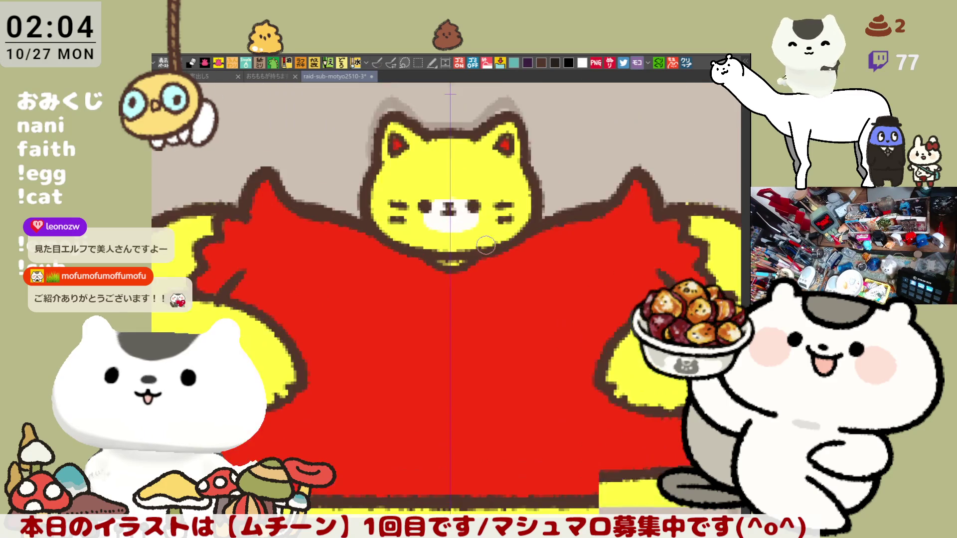
scroll(475, 238, up, 1)
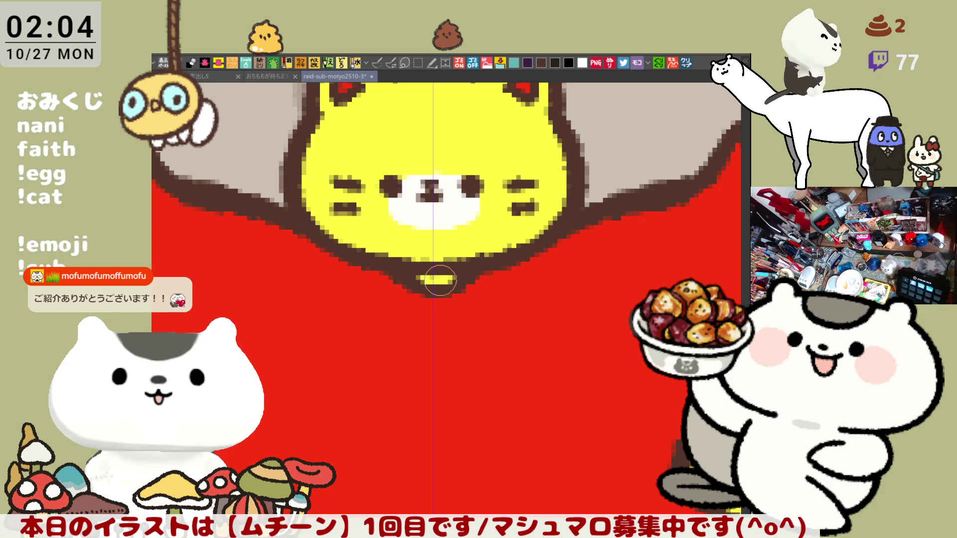
drag(496, 312, 535, 289)
scroll(556, 284, down, 1)
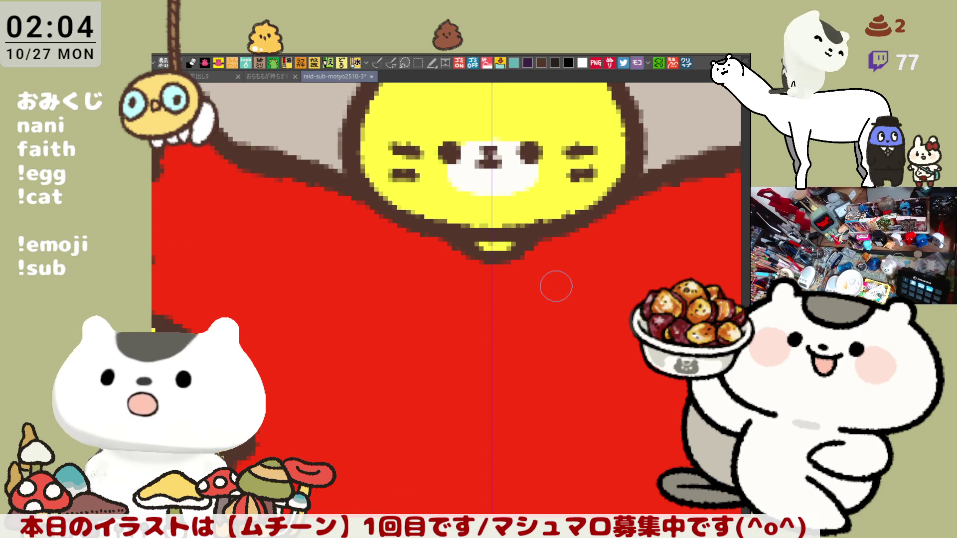
scroll(559, 279, down, 2)
scroll(565, 273, down, 5)
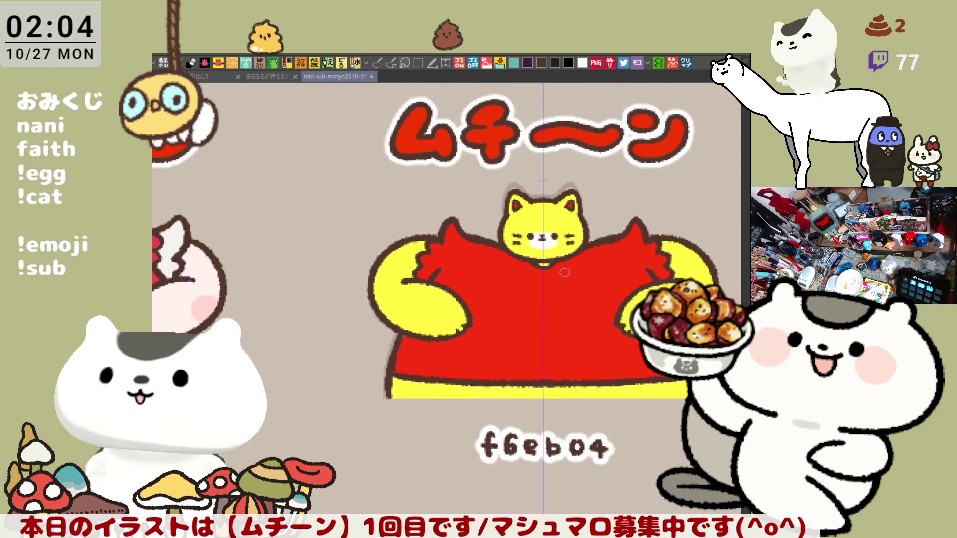
scroll(565, 273, down, 2)
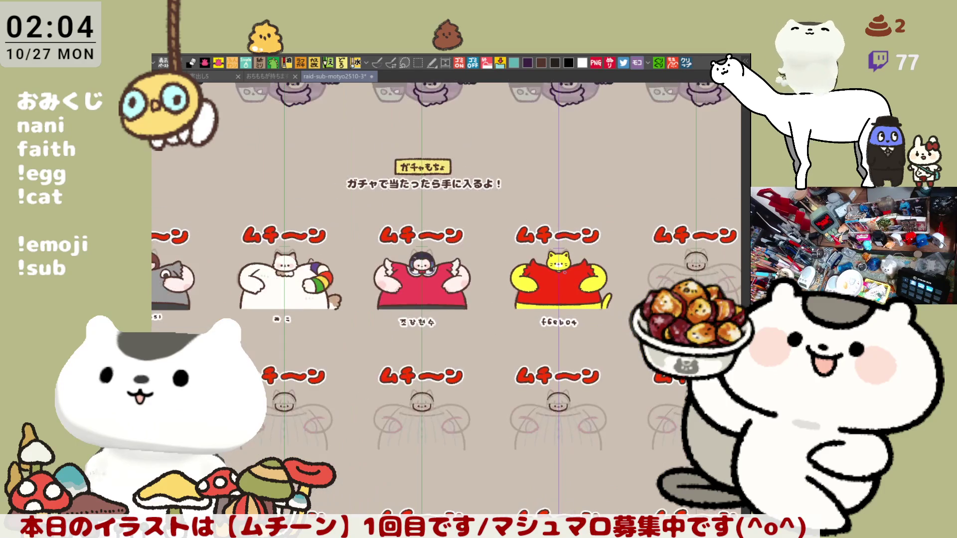
Step: Zoom out, pan across the sticker sheet to the next sketched character, and zoom in
scroll(565, 272, up, 1)
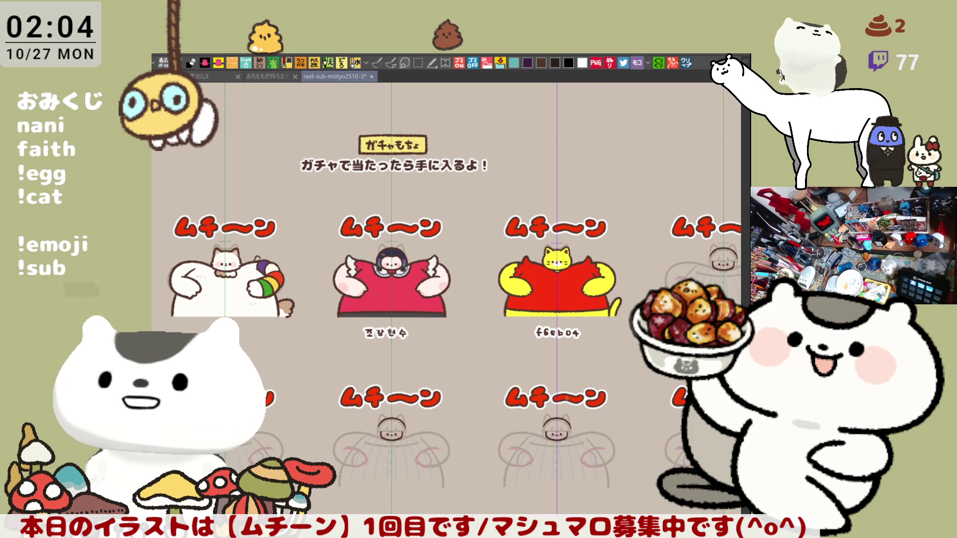
drag(573, 379, 375, 413)
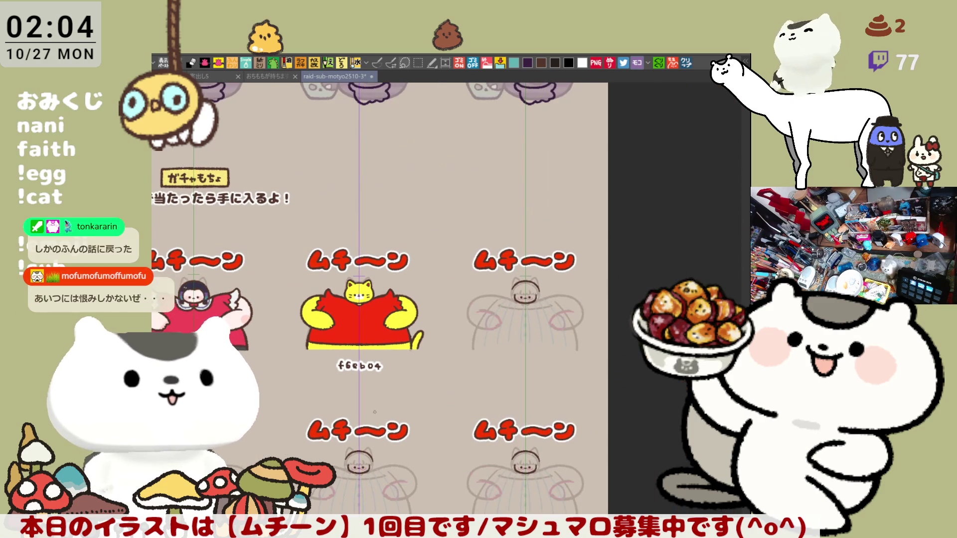
scroll(375, 412, up, 3)
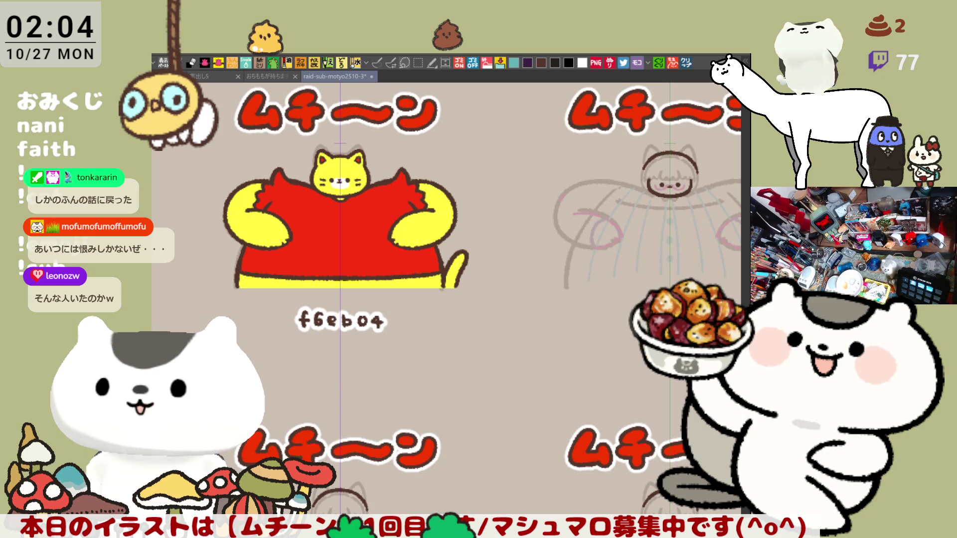
mouse_move(449, 299)
mouse_down()
mouse_move(389, 295)
mouse_move(326, 317)
mouse_move(271, 313)
mouse_up()
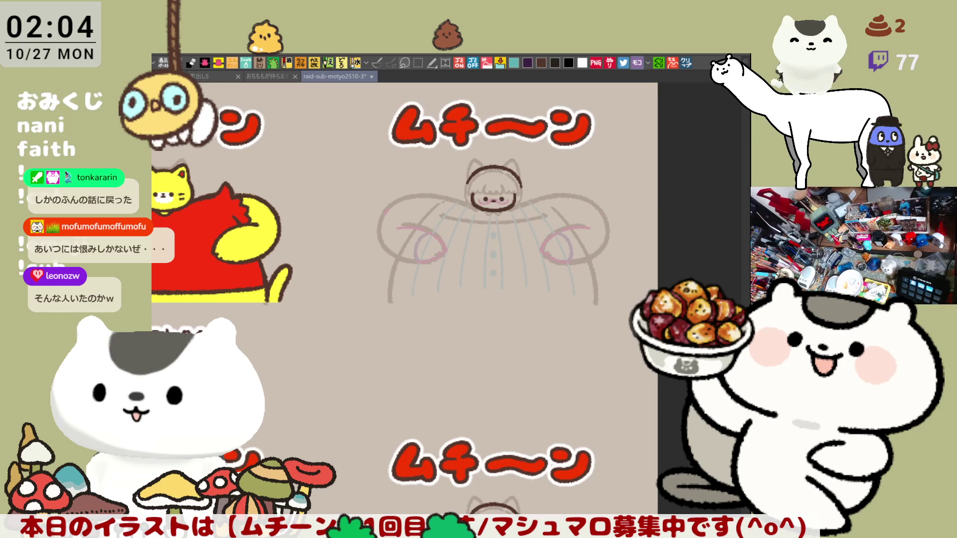
scroll(580, 409, up, 3)
scroll(580, 409, up, 2)
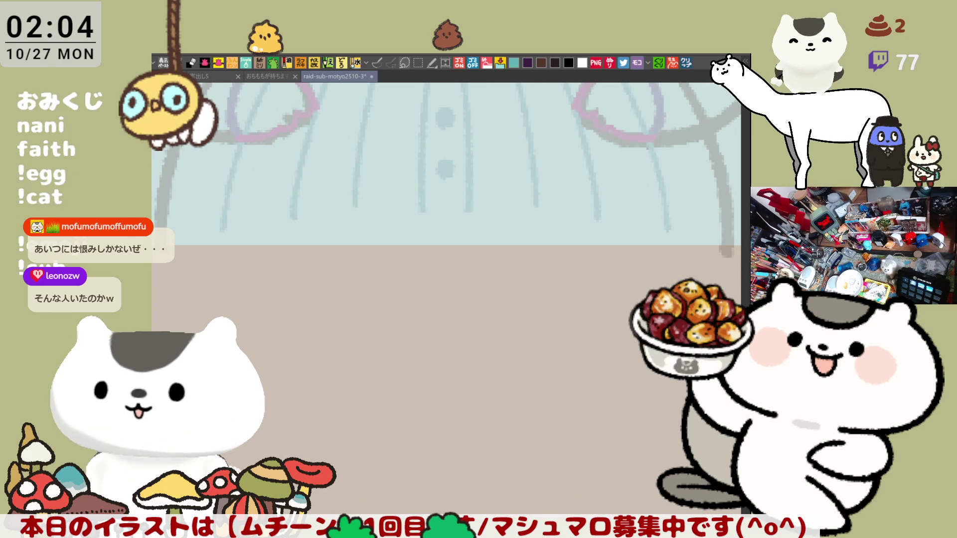
Step: Undo the ねこ strokes and handwrite すねのけ beneath the sketch panel
mouse_move(355, 298)
mouse_down()
mouse_move(357, 312)
mouse_move(341, 320)
mouse_move(381, 326)
mouse_up()
key(ctrl+z)
mouse_move(416, 302)
mouse_down()
mouse_move(436, 302)
mouse_move(434, 320)
mouse_up()
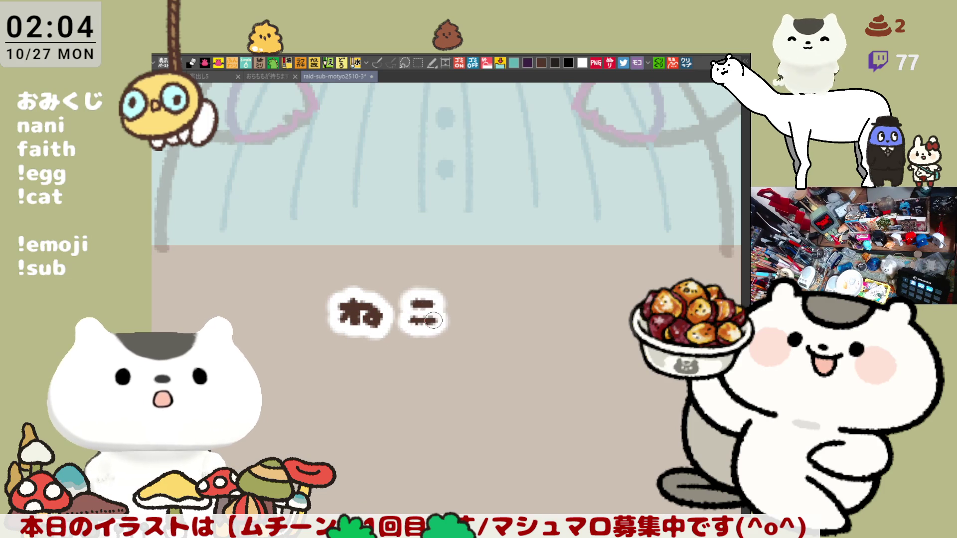
key(ctrl+z)
key(ctrl+z)
key(ctrl+z)
key(ctrl+z)
mouse_move(324, 309)
mouse_down()
mouse_move(374, 308)
mouse_move(349, 327)
mouse_move(355, 344)
mouse_up()
mouse_move(393, 301)
mouse_down()
mouse_move(394, 349)
mouse_move(408, 327)
mouse_move(439, 342)
mouse_move(432, 329)
mouse_move(494, 341)
mouse_up()
mouse_move(501, 319)
mouse_down()
mouse_move(528, 314)
mouse_move(515, 337)
mouse_up()
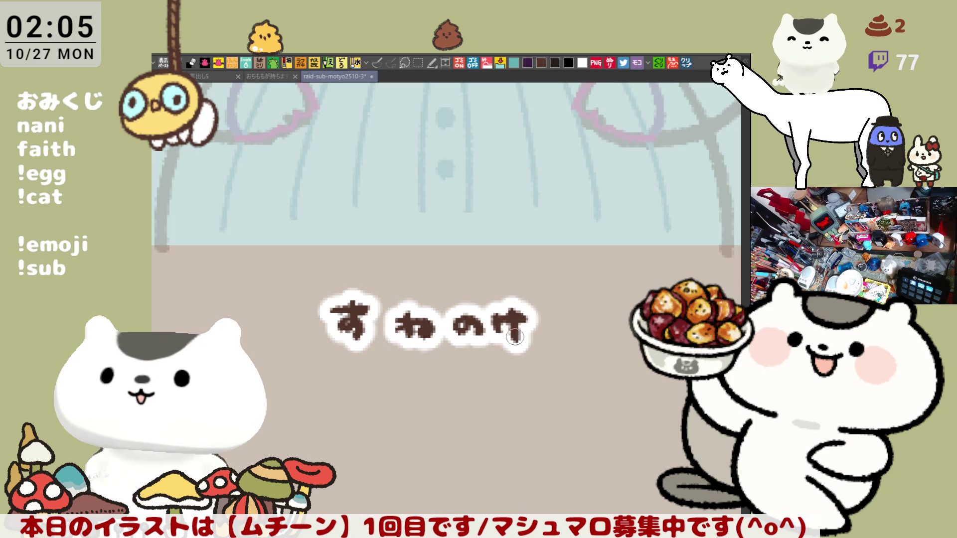
Step: Zoom out and pan across the panel grid to the next sketch panel
scroll(541, 294, down, 8)
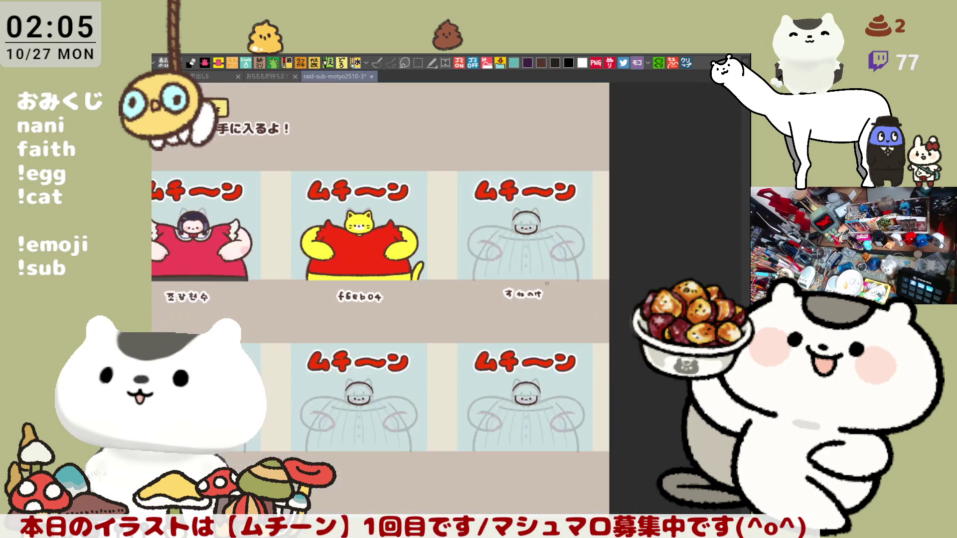
mouse_move(335, 380)
mouse_down()
mouse_move(312, 384)
mouse_move(337, 353)
mouse_move(415, 359)
mouse_move(453, 377)
mouse_up()
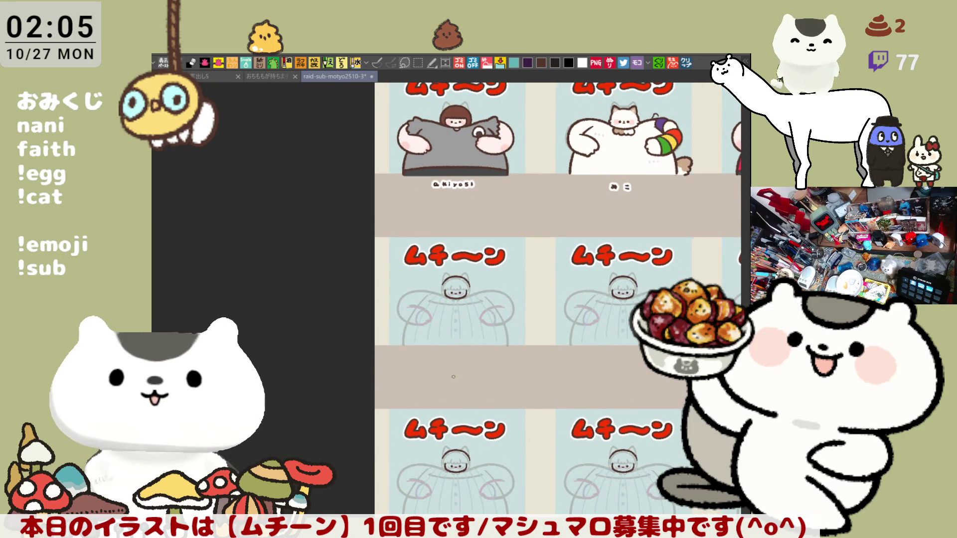
scroll(453, 377, up, 8)
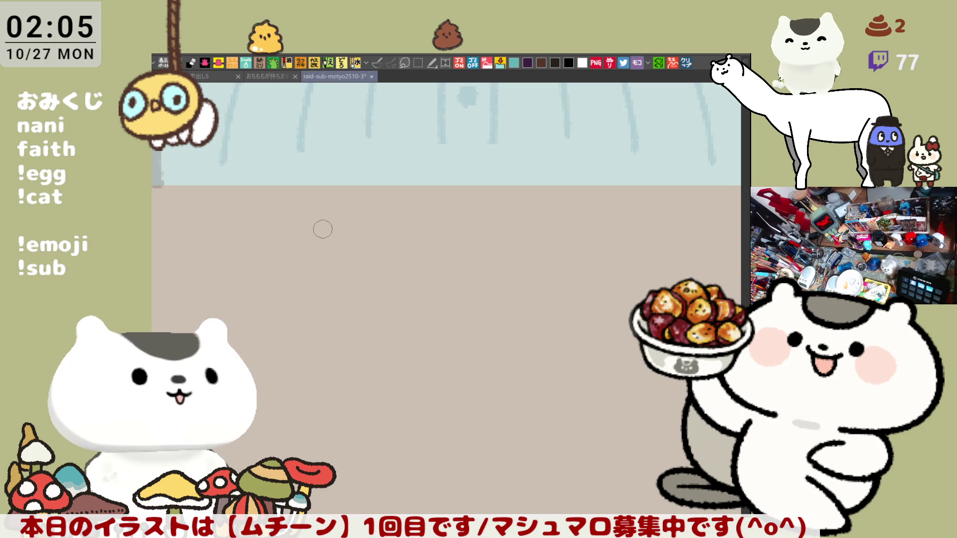
Step: Handwrite the label ねこめっしゃ under the next sketch panel
mouse_move(310, 228)
mouse_down()
mouse_move(309, 240)
mouse_move(302, 232)
mouse_move(359, 225)
mouse_move(379, 244)
mouse_move(413, 252)
mouse_up()
mouse_move(423, 217)
mouse_down()
mouse_move(396, 255)
mouse_move(543, 247)
mouse_move(536, 252)
mouse_up()
key(ctrl+z)
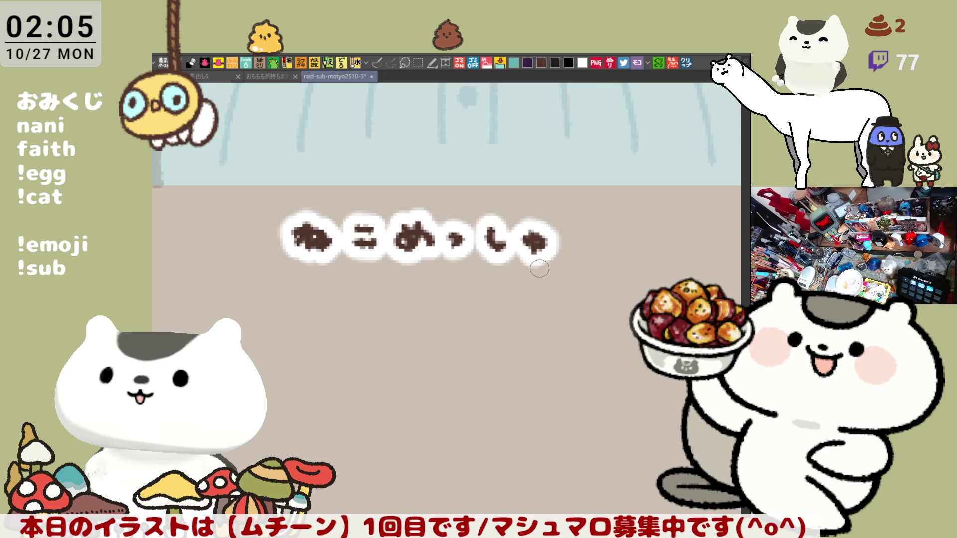
scroll(540, 269, down, 6)
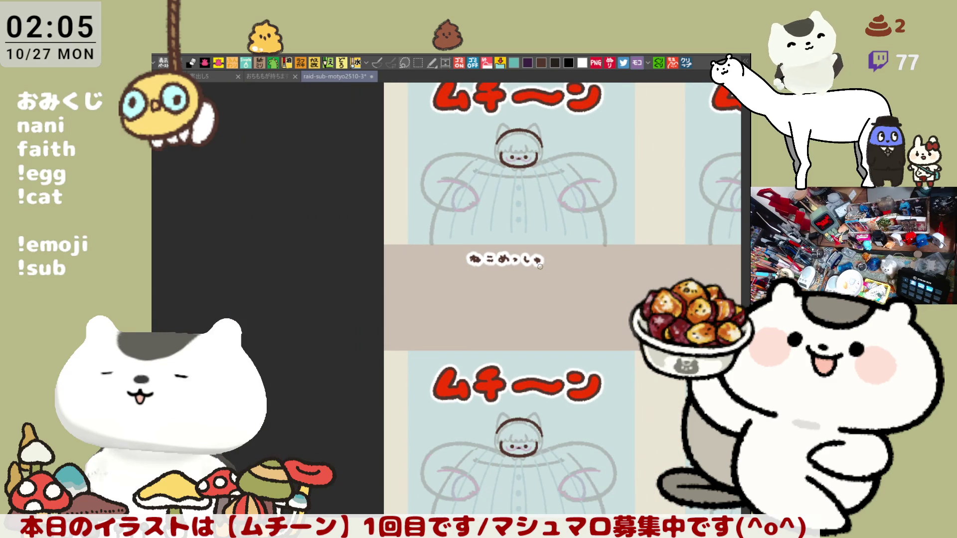
Step: Rectangle-select the ねこめっしゃ label, nudge it slightly right, then deselect
key(m)
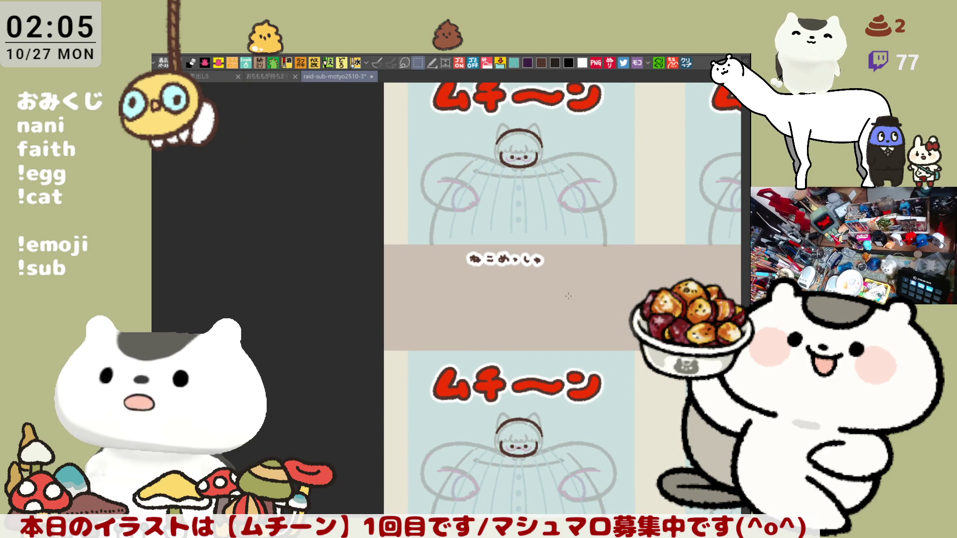
mouse_move(429, 239)
mouse_down()
mouse_move(572, 282)
mouse_move(533, 268)
mouse_move(548, 269)
mouse_up()
click(543, 300)
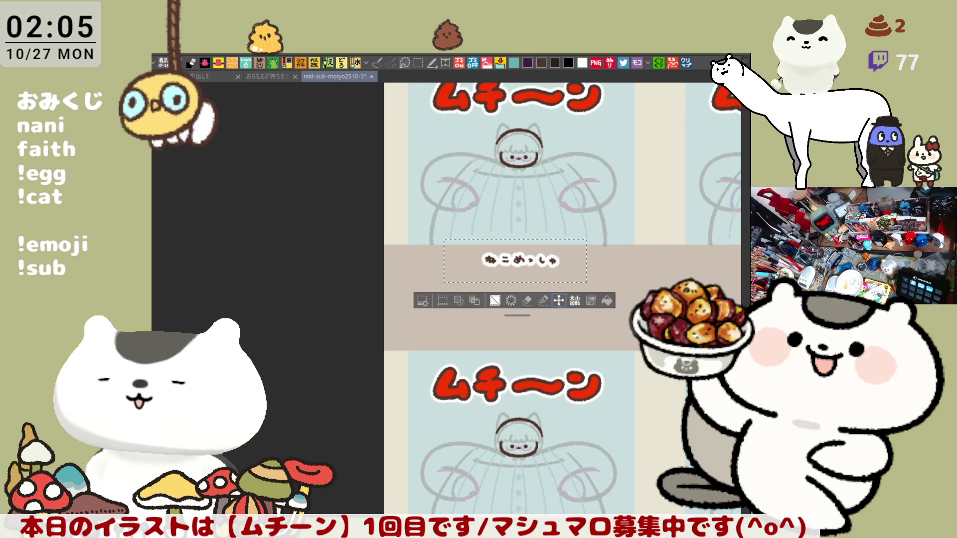
key(ctrl+d)
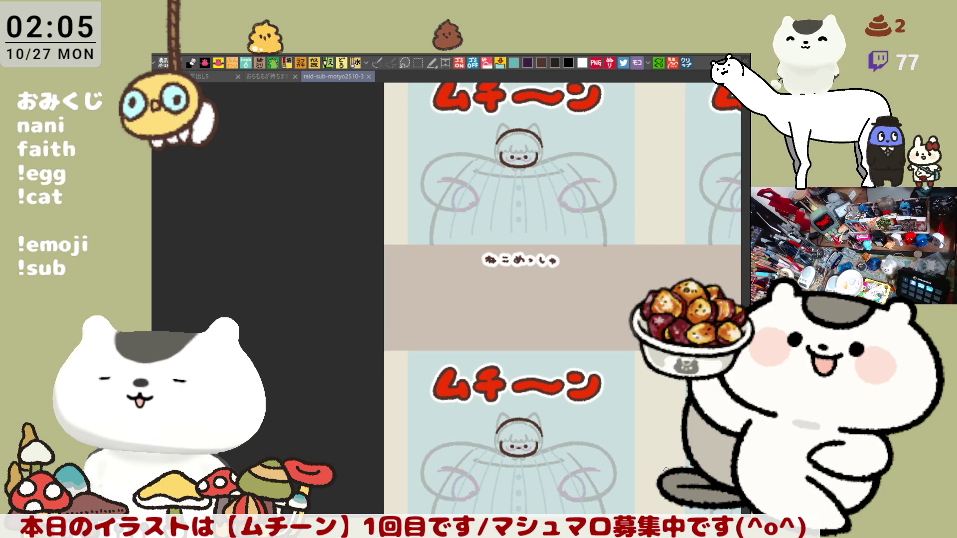
scroll(663, 470, down, 3)
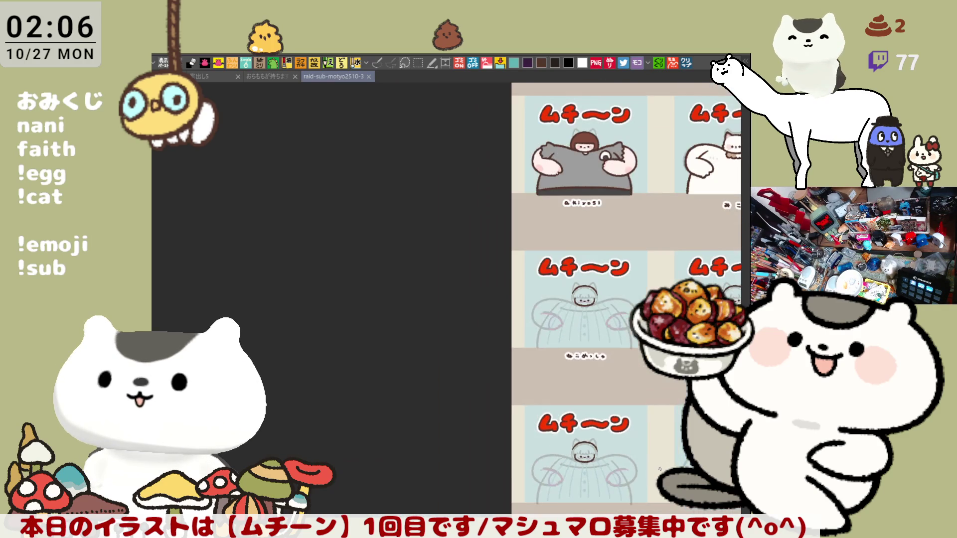
scroll(550, 251, right, 5)
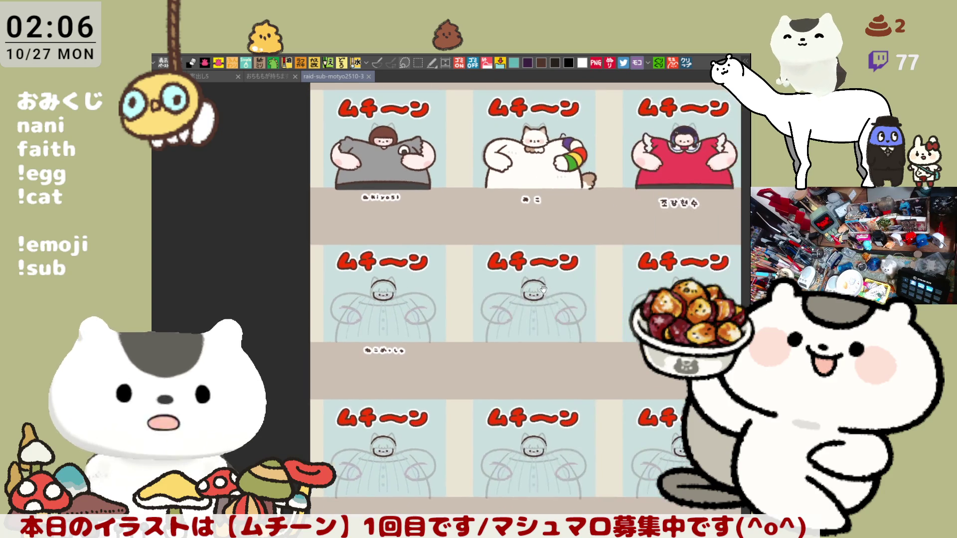
scroll(524, 303, right, 4)
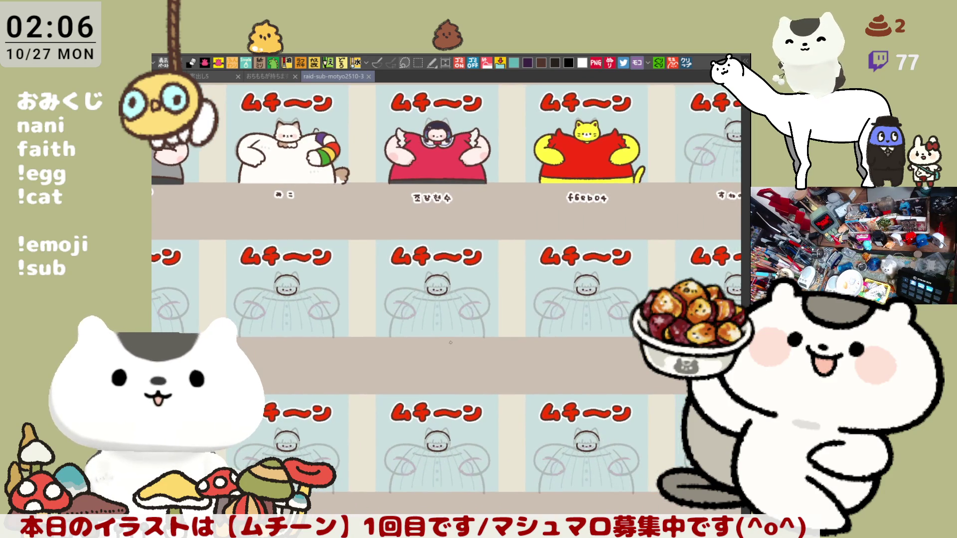
Step: Zoom in on the face above すねのけ and add a vertical symmetry ruler through it
drag(519, 282, 438, 344)
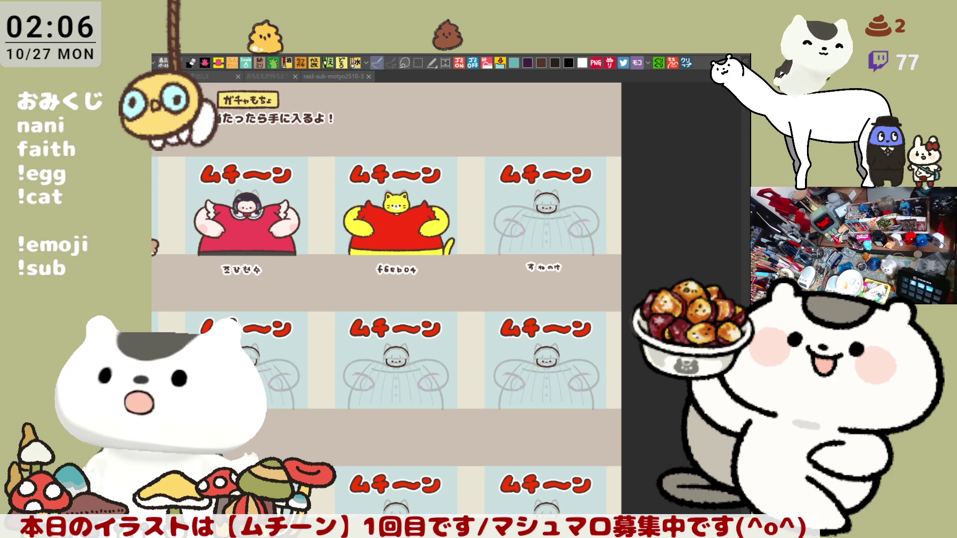
click(611, 275)
scroll(611, 281, up, 5)
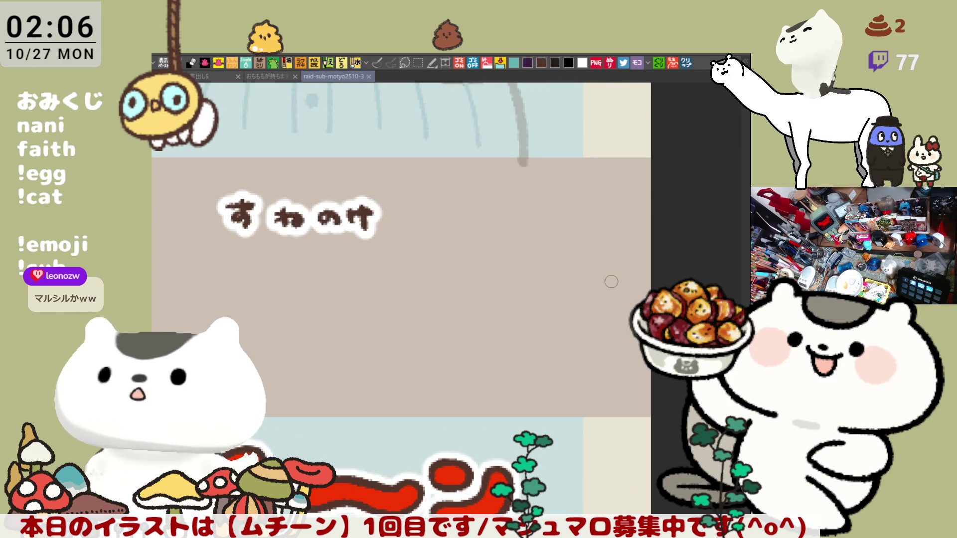
drag(611, 282, 499, 299)
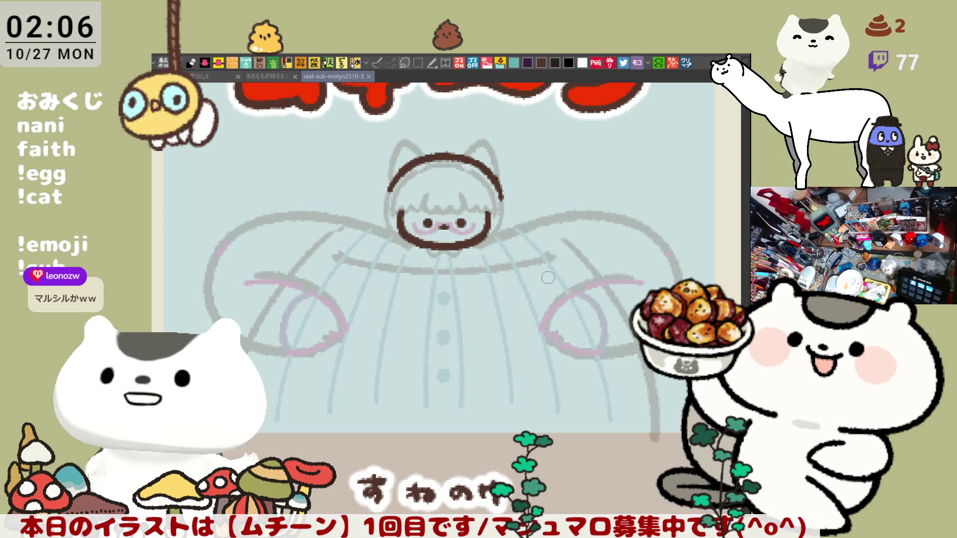
scroll(548, 278, up, 5)
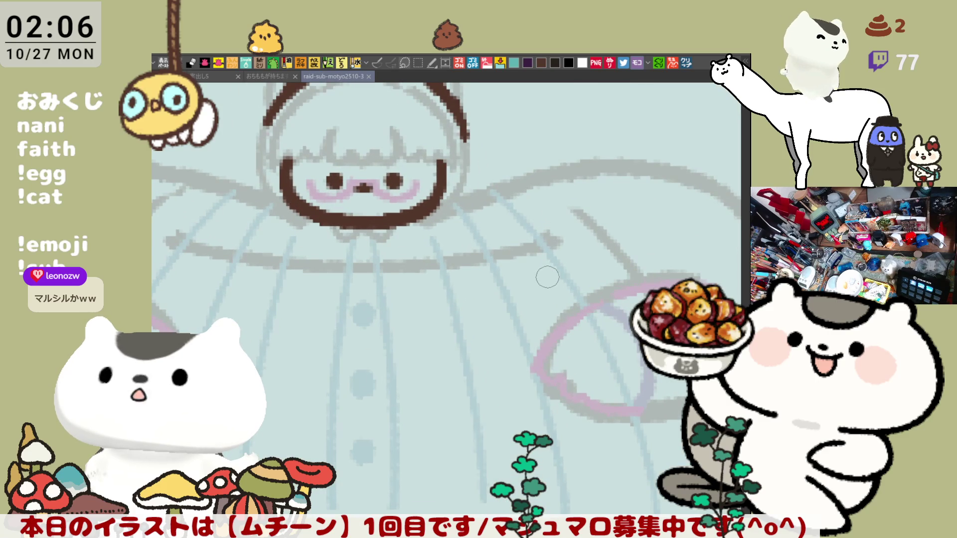
drag(499, 231, 564, 308)
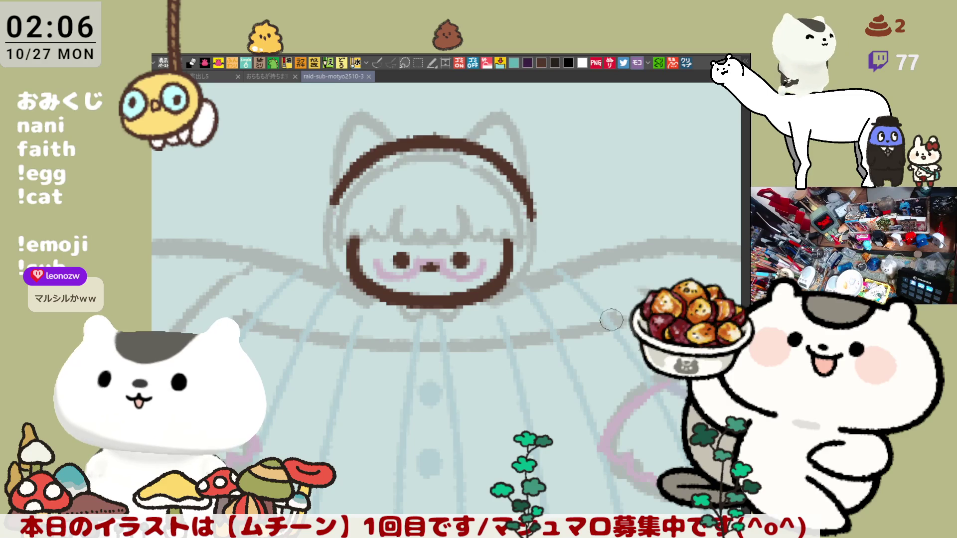
key(ctrl+r)
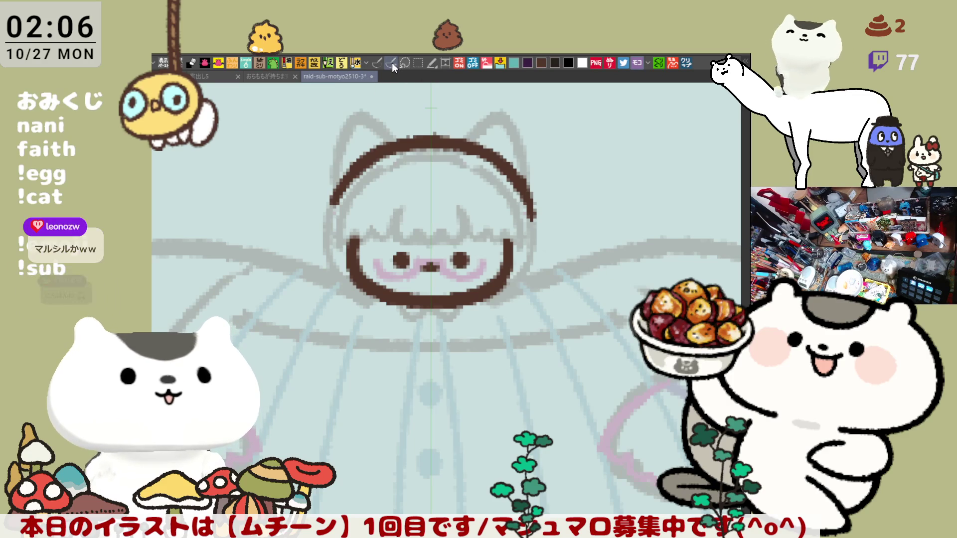
Step: Turn on mirrored drawing and erase the brown head arc and face side outlines
key(ctrl+1)
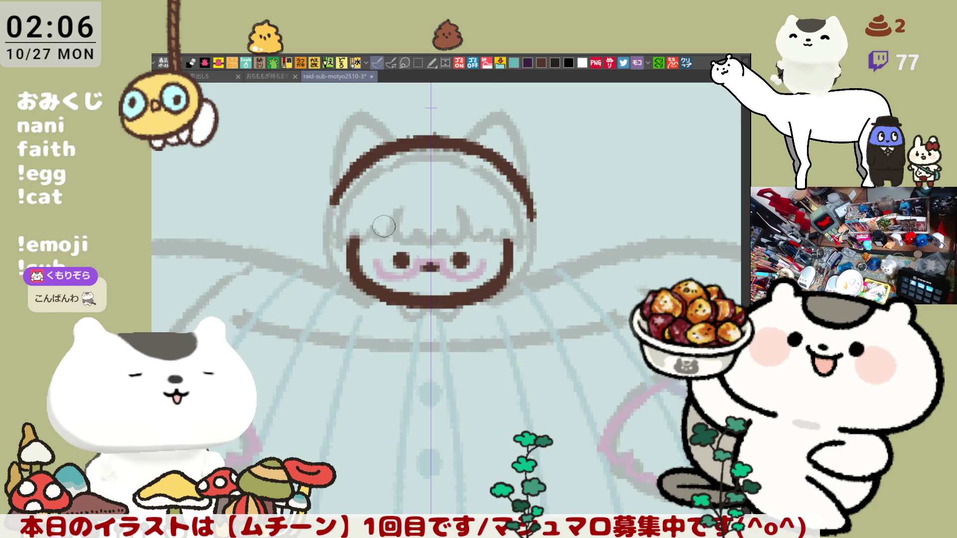
mouse_move(339, 207)
mouse_down()
mouse_move(331, 197)
mouse_move(371, 144)
mouse_move(378, 155)
mouse_move(474, 170)
mouse_move(518, 194)
mouse_up()
mouse_move(363, 239)
mouse_down()
mouse_move(362, 288)
mouse_move(356, 279)
mouse_move(367, 278)
mouse_move(399, 285)
mouse_move(386, 290)
mouse_move(534, 289)
mouse_up()
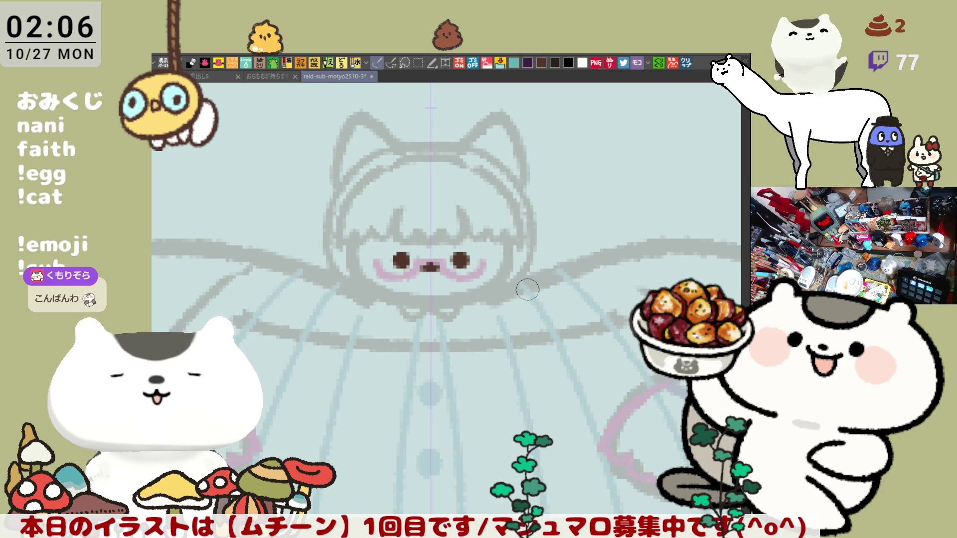
Step: Rework the mirrored jaw and face-side strokes, thickening the lower-left jaw line
mouse_move(358, 253)
mouse_down()
mouse_move(372, 292)
mouse_move(410, 301)
mouse_move(357, 286)
mouse_move(444, 301)
mouse_up()
key(ctrl+z)
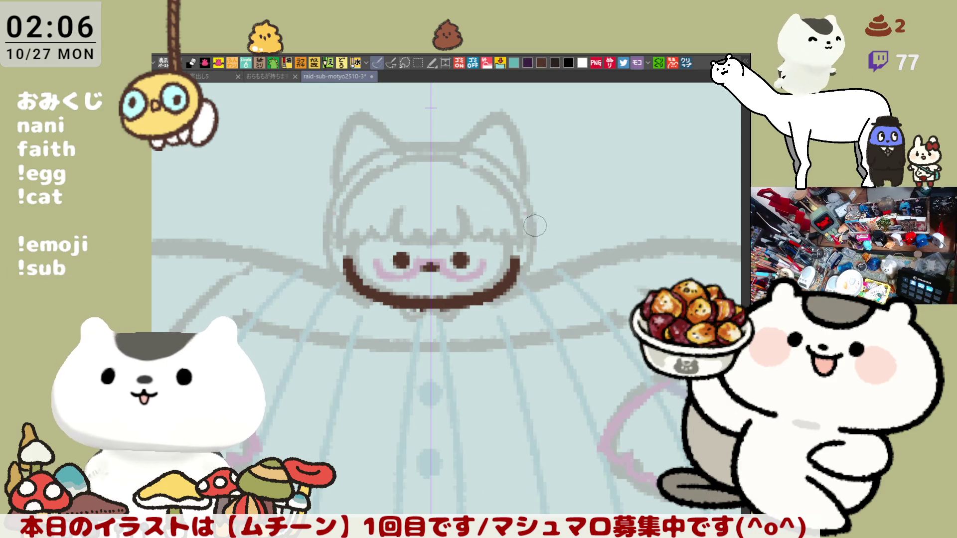
drag(528, 227, 537, 243)
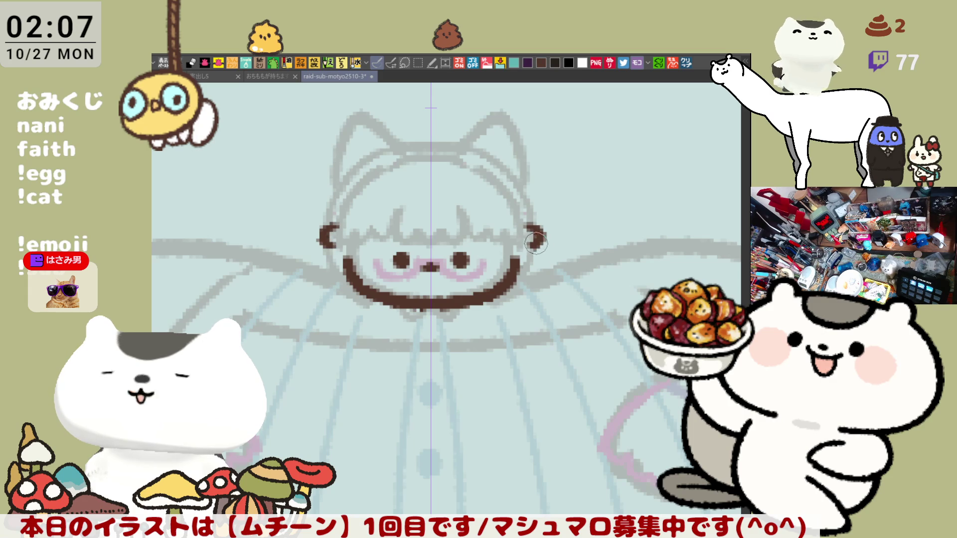
key(ctrl+z)
mouse_move(523, 249)
mouse_down()
mouse_move(536, 264)
mouse_move(521, 278)
mouse_up()
key(ctrl+z)
key(ctrl+z)
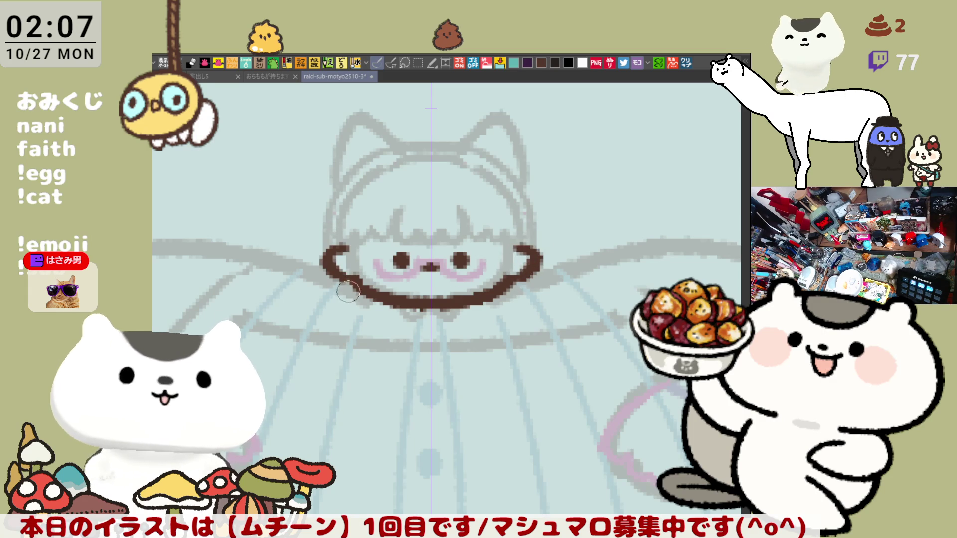
drag(339, 279, 353, 289)
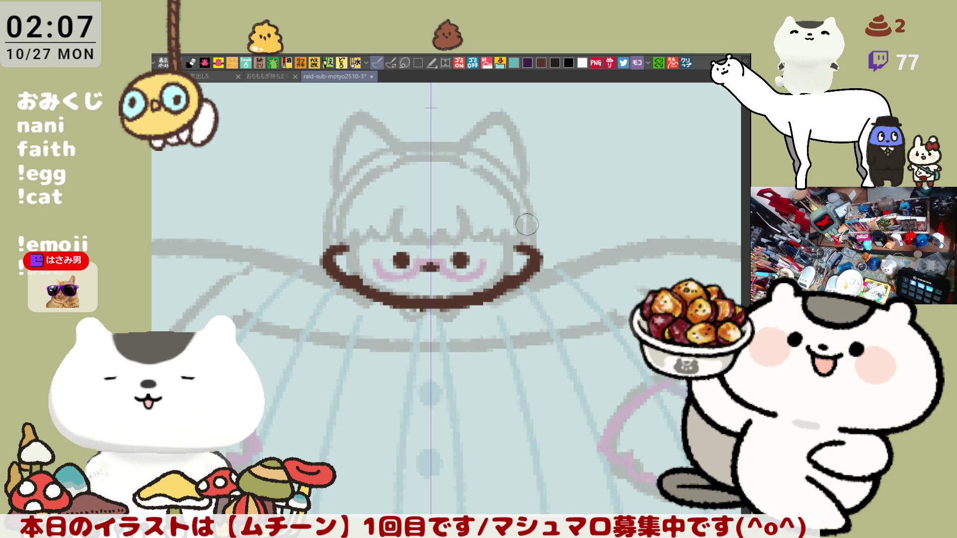
drag(522, 222, 536, 250)
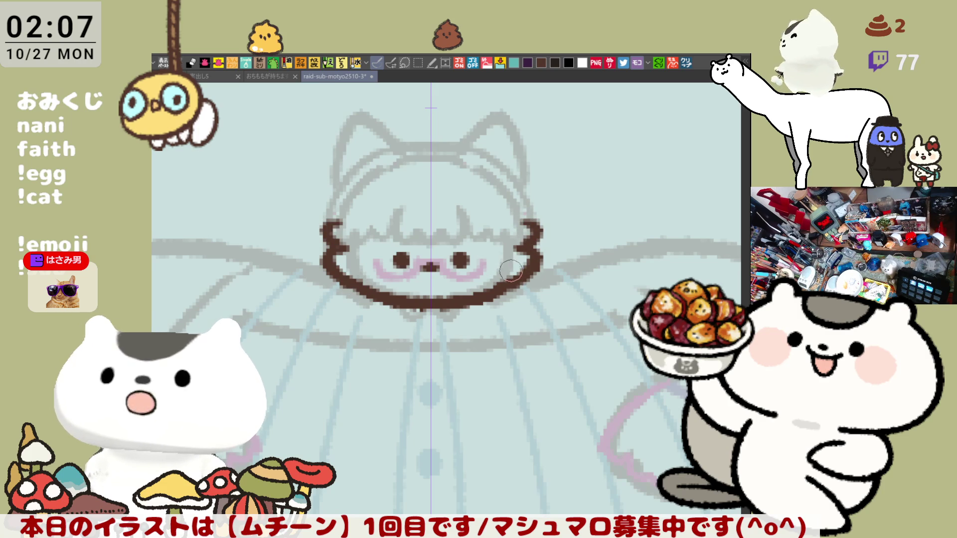
drag(364, 289, 388, 298)
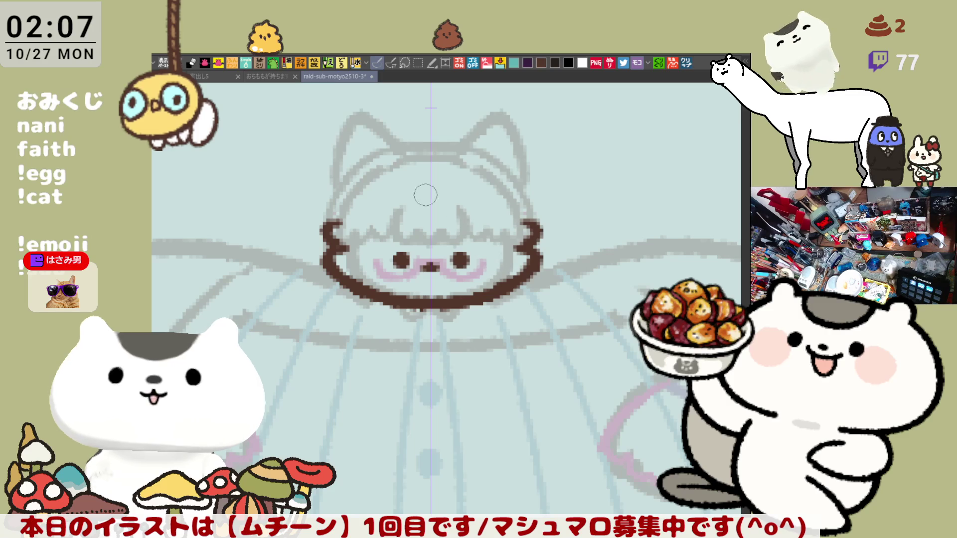
Step: Redraw a shorter mirrored brown arc across the top of the head
drag(457, 147, 509, 164)
key(ctrl+z)
mouse_move(451, 149)
mouse_down()
mouse_move(503, 165)
mouse_move(526, 210)
mouse_up()
key(ctrl+z)
drag(452, 148, 528, 230)
key(ctrl+z)
mouse_move(442, 147)
mouse_down()
mouse_move(477, 165)
mouse_move(528, 230)
mouse_up()
key(ctrl+z)
mouse_move(441, 145)
mouse_down()
mouse_move(491, 169)
mouse_move(532, 230)
mouse_up()
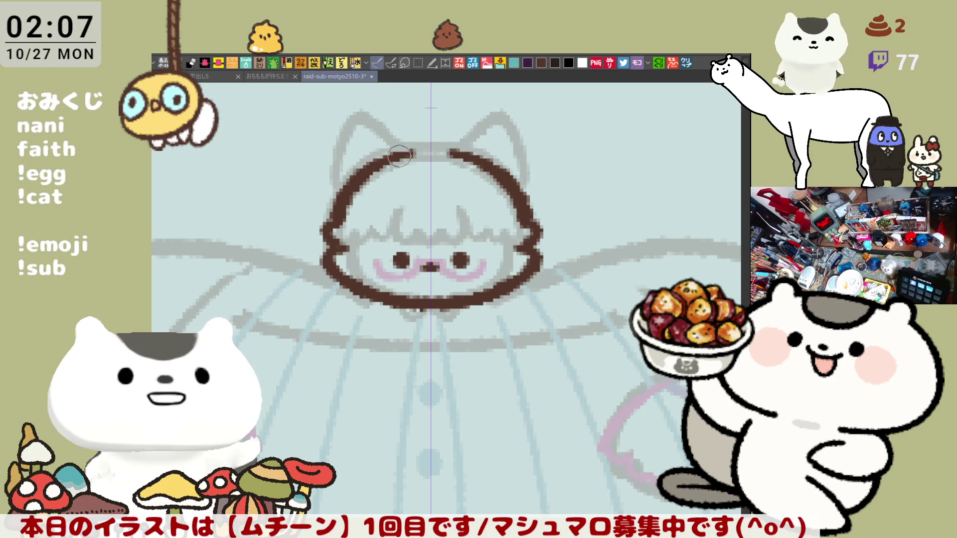
Step: Try hooked mirrored ear-base strokes atop the head, then undo them
mouse_move(390, 160)
mouse_down()
mouse_move(409, 137)
mouse_move(466, 149)
mouse_up()
key(ctrl+z)
key(ctrl+z)
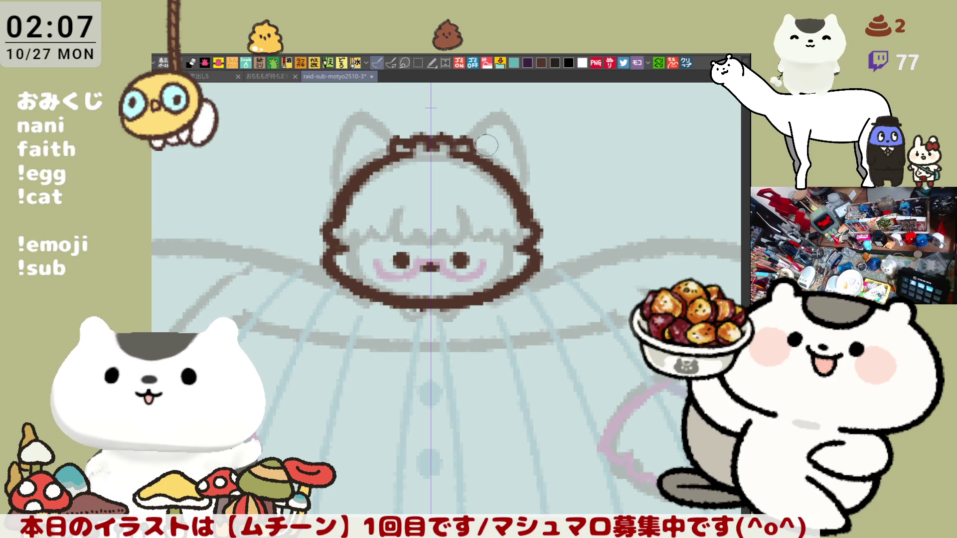
key(ctrl+z)
key(ctrl+z)
key(ctrl+z)
mouse_move(382, 153)
mouse_down()
mouse_move(413, 135)
mouse_move(420, 144)
mouse_move(399, 131)
mouse_move(419, 141)
mouse_up()
key(ctrl+z)
key(ctrl+z)
mouse_move(375, 166)
mouse_down()
mouse_move(412, 132)
mouse_move(422, 138)
mouse_up()
key(ctrl+z)
key(ctrl+z)
key(ctrl+z)
mouse_move(377, 167)
mouse_down()
mouse_move(402, 136)
mouse_move(419, 142)
mouse_move(390, 157)
mouse_move(414, 142)
mouse_move(431, 142)
mouse_move(435, 156)
mouse_up()
key(ctrl+z)
key(ctrl+z)
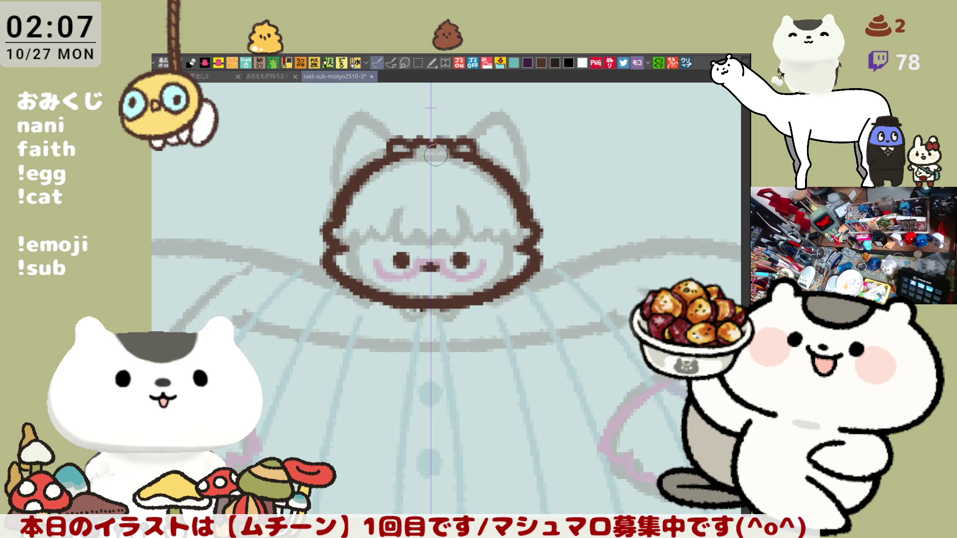
key(ctrl+z)
key(ctrl+z)
key(ctrl+z)
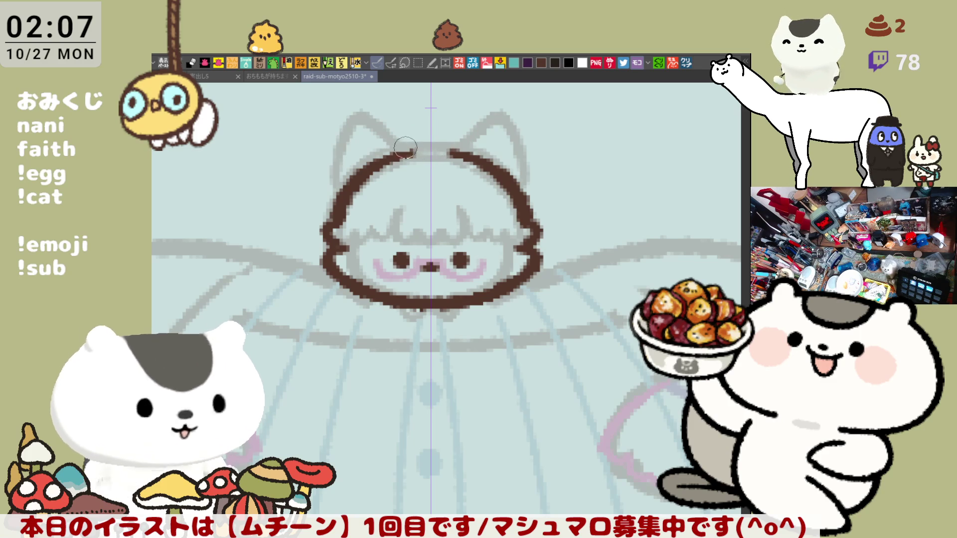
key(ctrl+z)
key(ctrl+z)
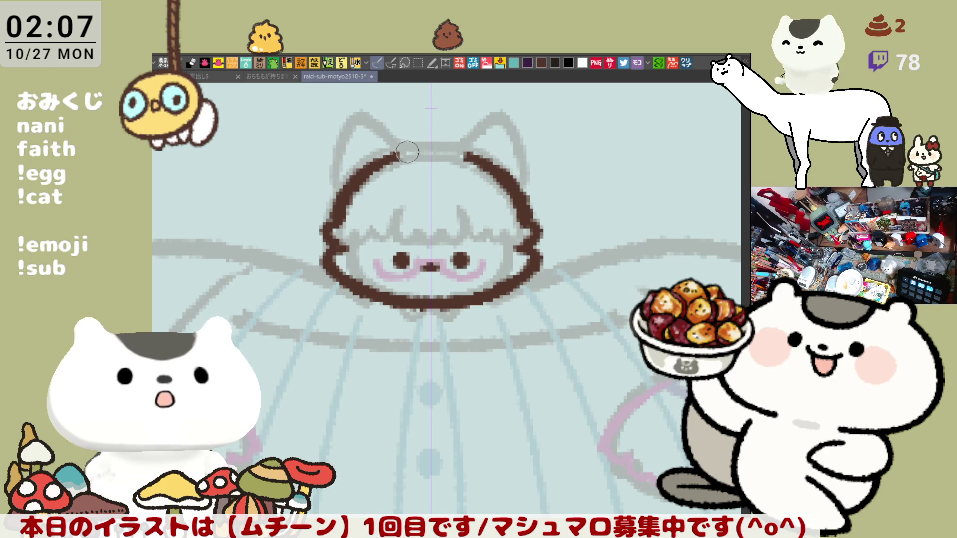
Step: Hook short strokes inward at the head top and draw mirrored outer ear lines
mouse_move(395, 156)
mouse_down()
mouse_move(402, 143)
mouse_move(424, 145)
mouse_move(414, 142)
mouse_move(439, 154)
mouse_up()
key(ctrl+z)
key(ctrl+z)
key(ctrl+z)
key(ctrl+z)
key(ctrl+z)
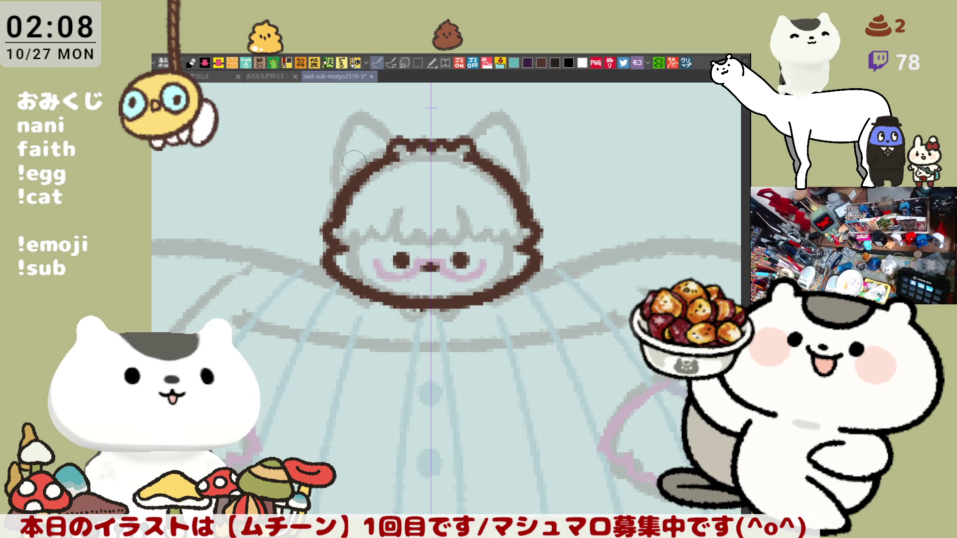
drag(352, 129, 334, 202)
Step: Outline the tops and outer sides of both ears in mirrored brown strokes
key(ctrl+z)
drag(352, 129, 333, 202)
mouse_move(341, 141)
mouse_down()
mouse_move(384, 135)
mouse_move(396, 147)
mouse_up()
key(ctrl+z)
key(ctrl+z)
drag(341, 130, 333, 202)
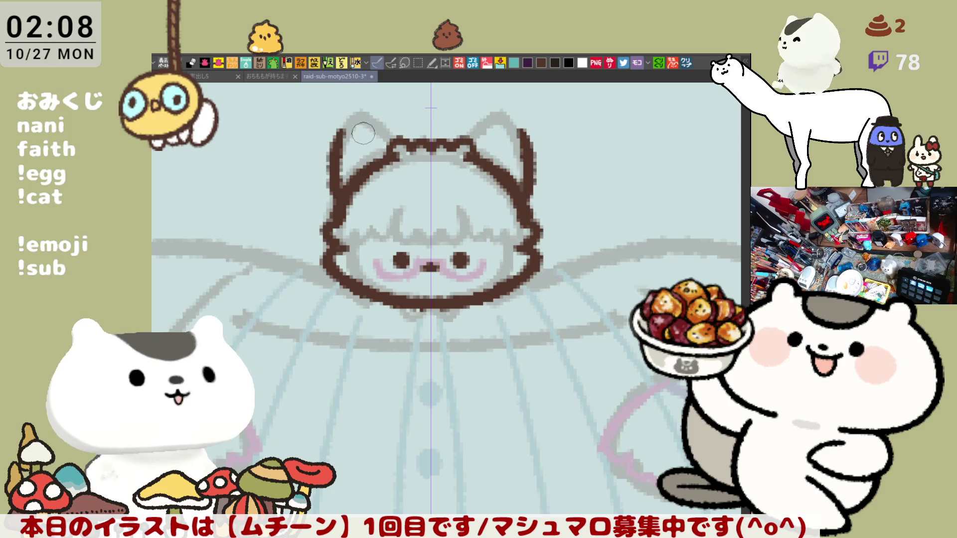
mouse_move(344, 134)
mouse_down()
mouse_move(394, 145)
mouse_move(367, 131)
mouse_move(387, 148)
mouse_up()
key(ctrl+z)
key(ctrl+z)
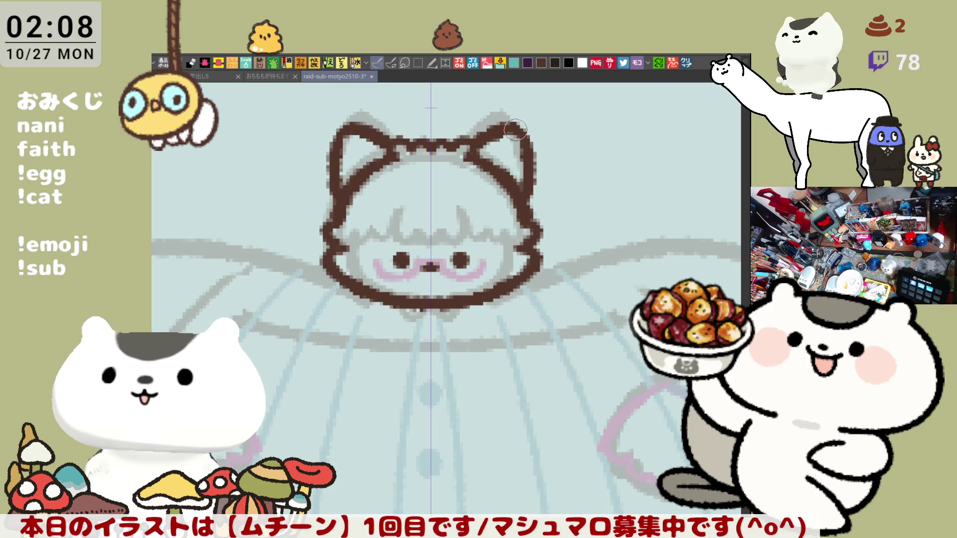
Step: Redraw longer inner-ear strokes and rough in darker fur between the ears
key(ctrl+z)
mouse_move(358, 148)
mouse_down()
mouse_move(382, 161)
mouse_move(351, 160)
mouse_move(344, 175)
mouse_move(349, 189)
mouse_move(367, 192)
mouse_up()
mouse_move(403, 134)
mouse_down()
mouse_move(399, 126)
mouse_move(416, 141)
mouse_move(397, 121)
mouse_move(399, 142)
mouse_move(412, 128)
mouse_up()
key(ctrl+z)
key(ctrl+z)
key(ctrl+z)
key(ctrl+z)
key(ctrl+z)
key(ctrl+z)
key(ctrl+z)
key(ctrl+z)
key(ctrl+z)
key(ctrl+z)
key(ctrl+z)
key(ctrl+z)
key(ctrl+z)
key(ctrl+z)
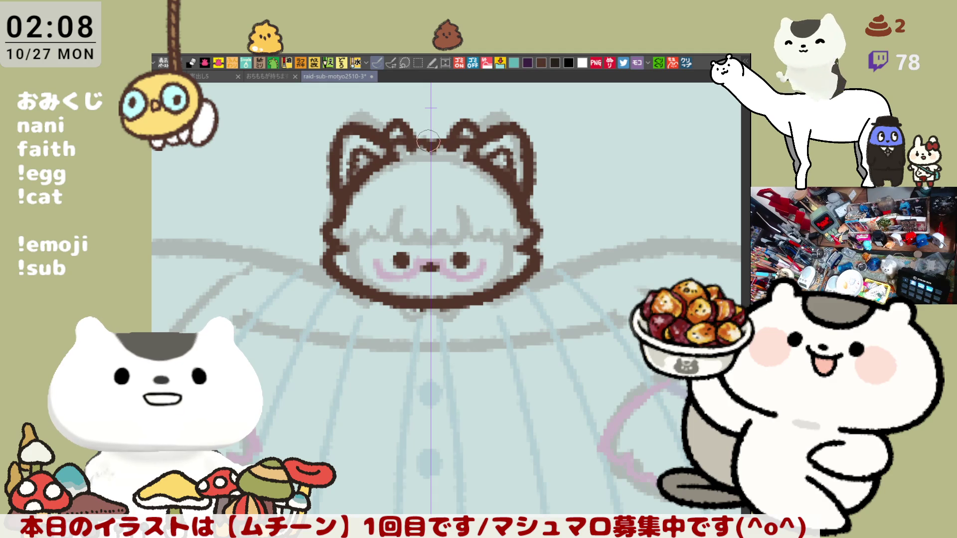
key(ctrl+z)
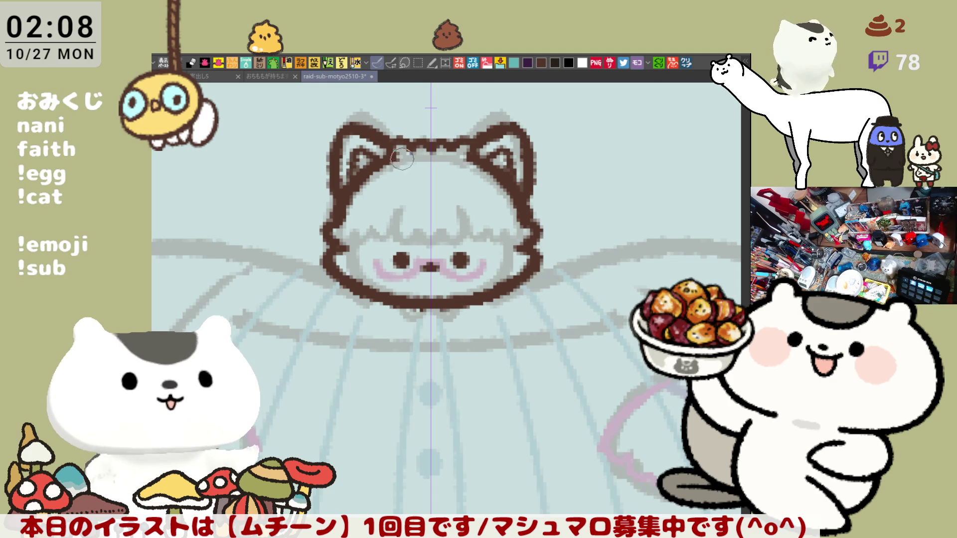
mouse_move(416, 150)
mouse_down()
mouse_move(406, 137)
mouse_move(429, 148)
mouse_up()
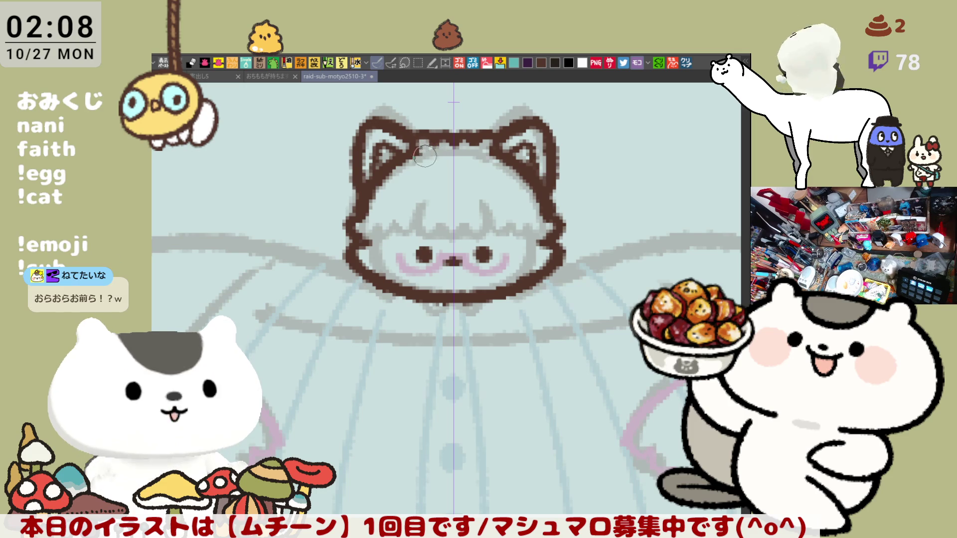
drag(429, 156, 418, 150)
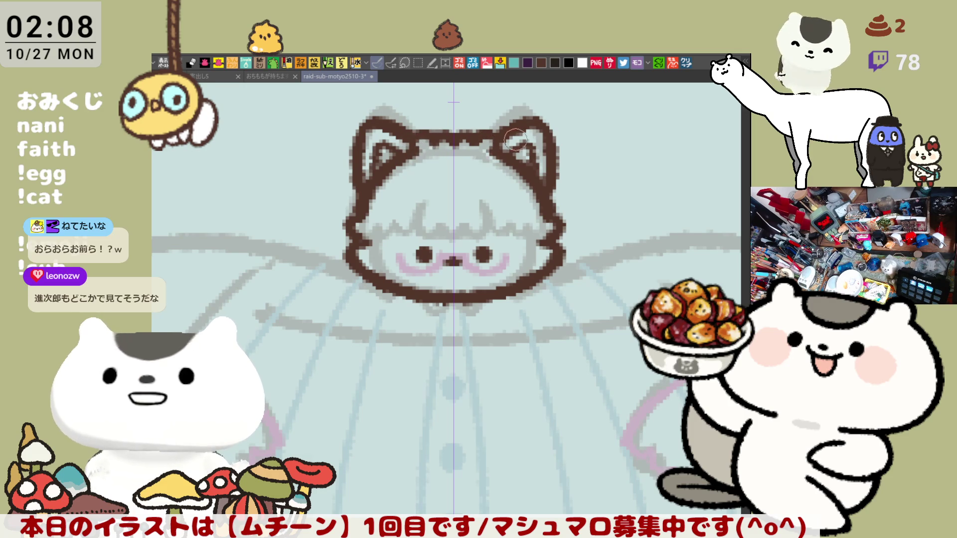
drag(486, 154, 463, 194)
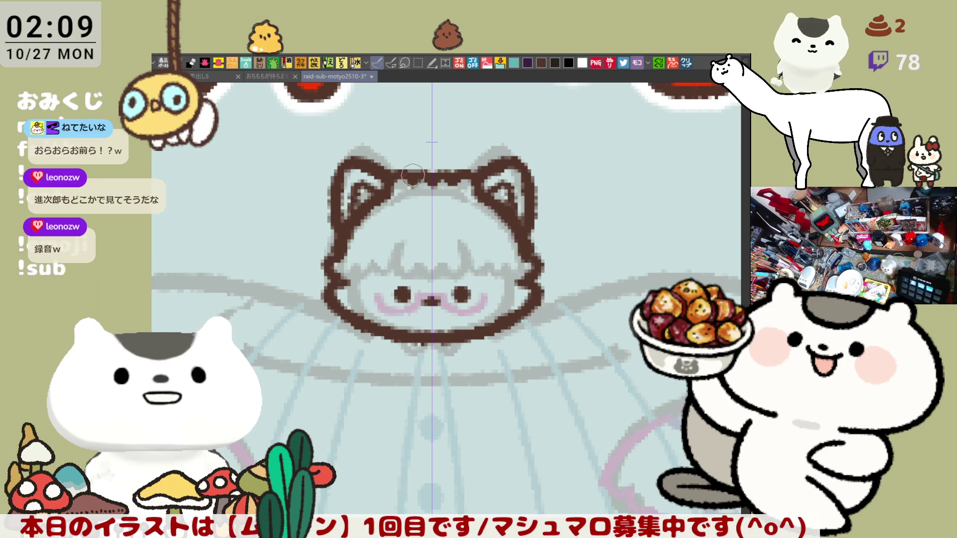
Step: Erase the dark head-top line and join the head top to the right ear's inner outline
mouse_move(414, 177)
mouse_down()
mouse_move(466, 177)
mouse_move(424, 180)
mouse_up()
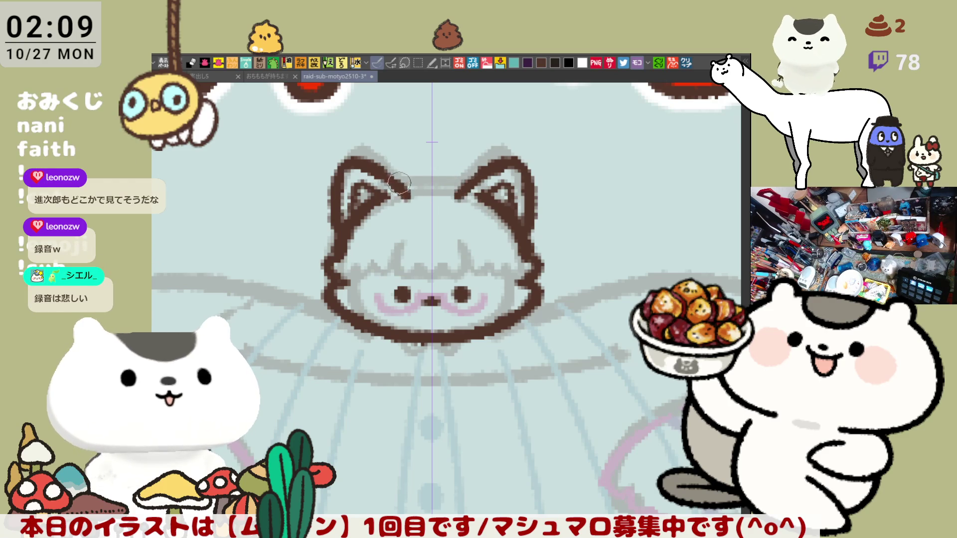
drag(474, 172, 461, 191)
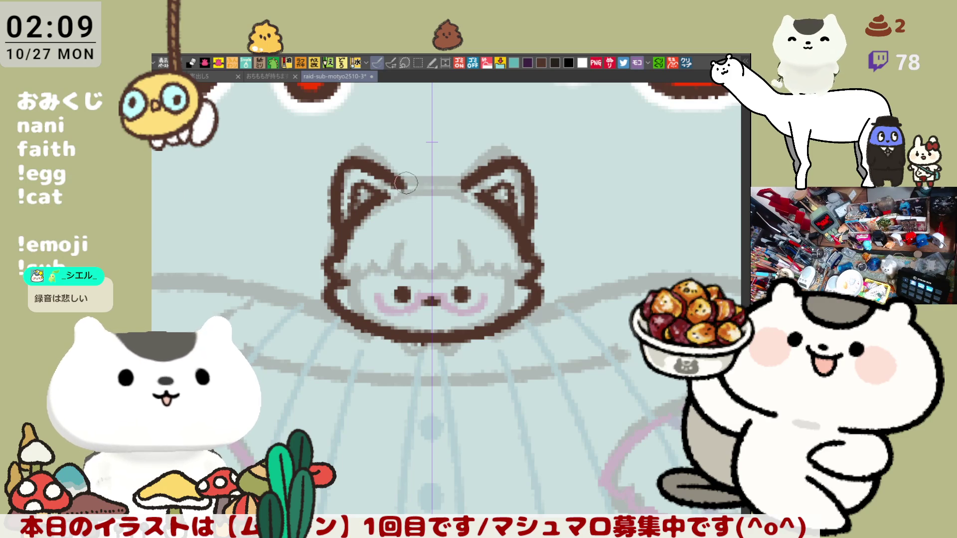
mouse_move(472, 176)
mouse_down()
mouse_move(449, 191)
mouse_move(431, 187)
mouse_up()
key(ctrl+z)
key(ctrl+z)
key(ctrl+y)
drag(429, 186, 465, 189)
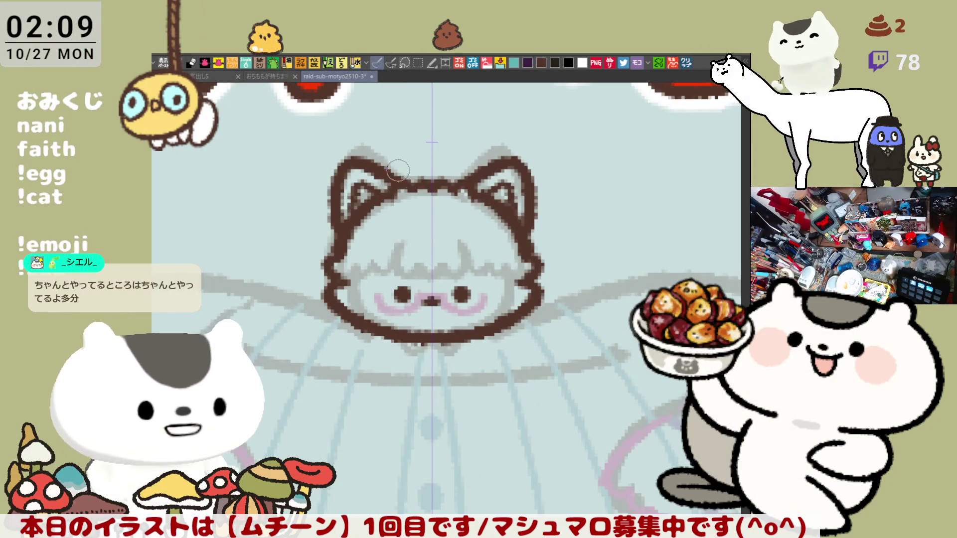
Step: Draw wavy mirrored hair tufts between the ears and save the illustration
mouse_move(398, 171)
mouse_down()
mouse_move(424, 182)
mouse_move(413, 173)
mouse_up()
key(ctrl+z)
key(ctrl+z)
key(ctrl+z)
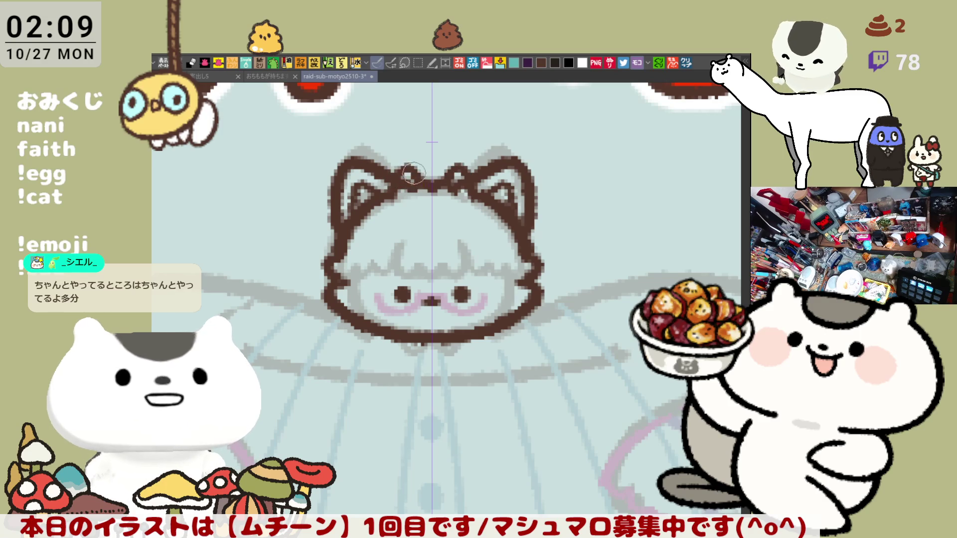
key(ctrl+s)
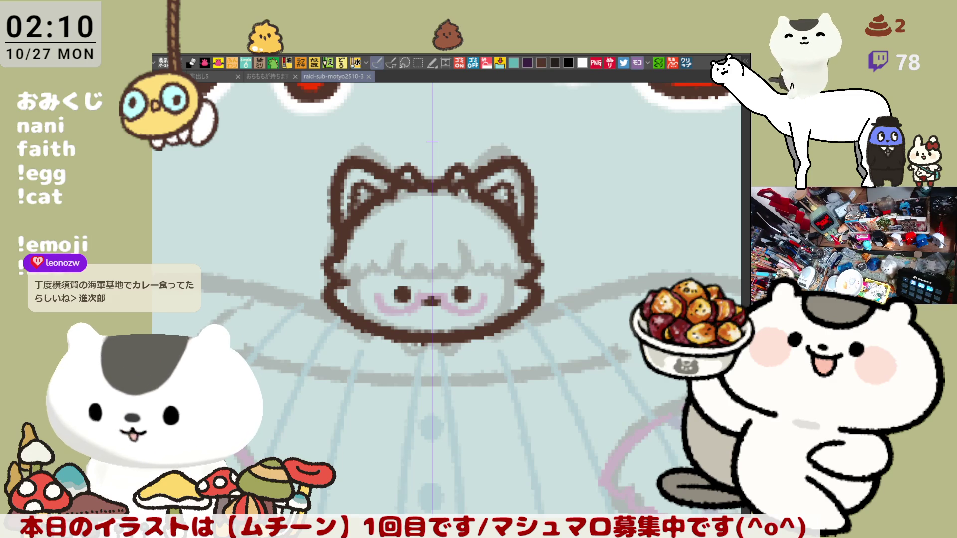
Step: Create a new canvas from the copied festival street photo and zoom to inspect it
click(686, 62)
scroll(366, 280, up, 5)
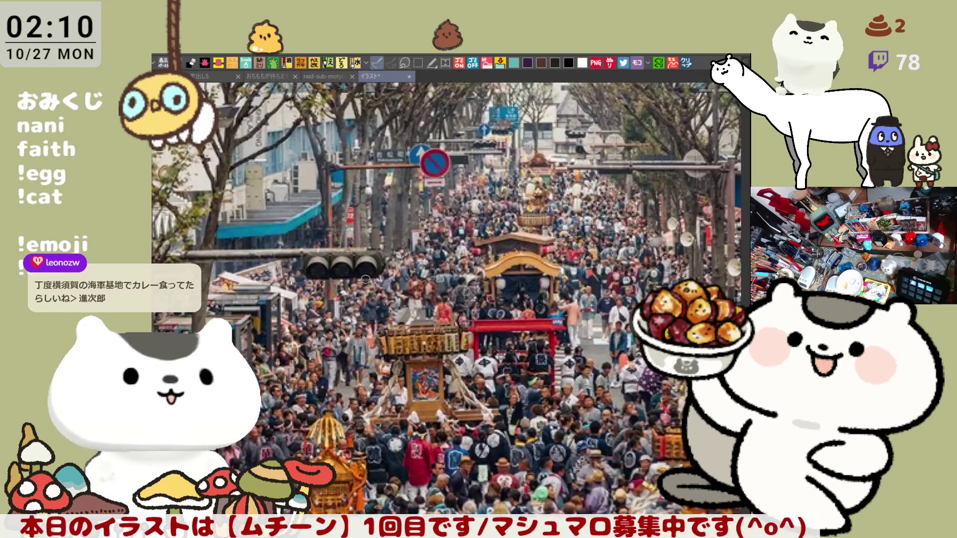
scroll(365, 280, down, 3)
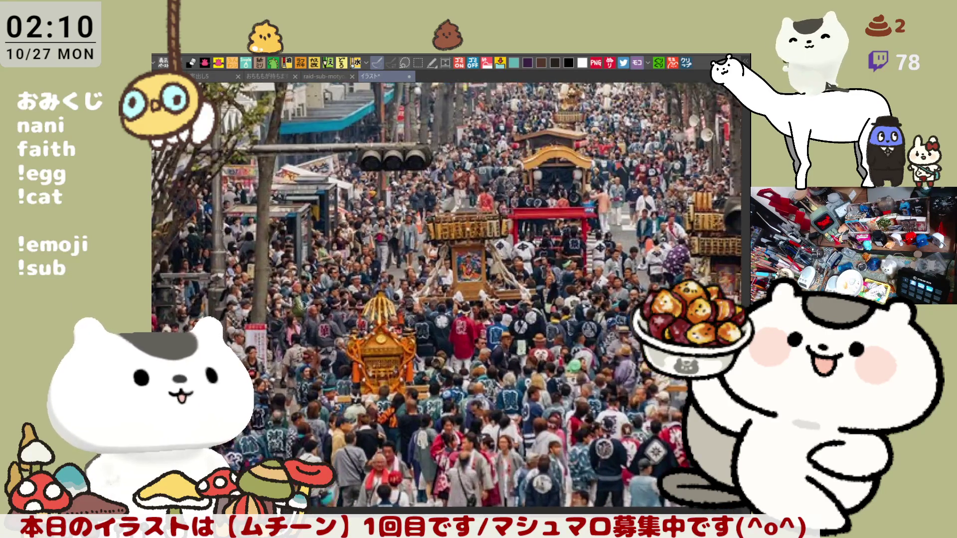
scroll(305, 307, up, 1)
scroll(348, 236, down, 1)
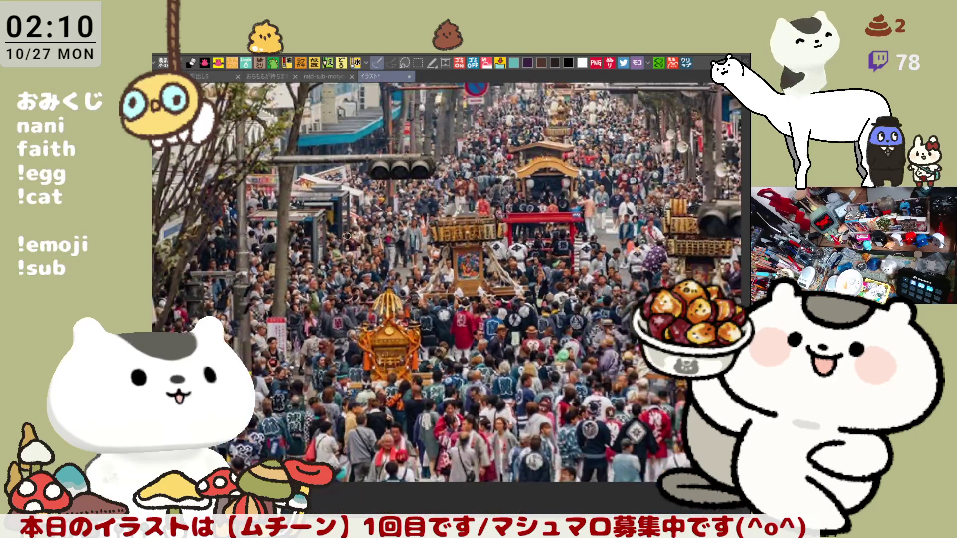
scroll(455, 232, down, 1)
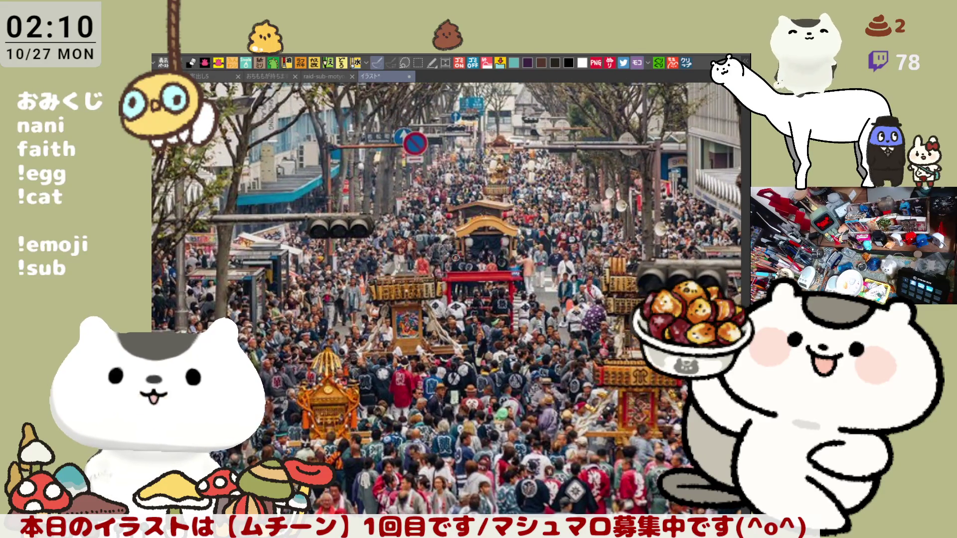
scroll(470, 261, down, 1)
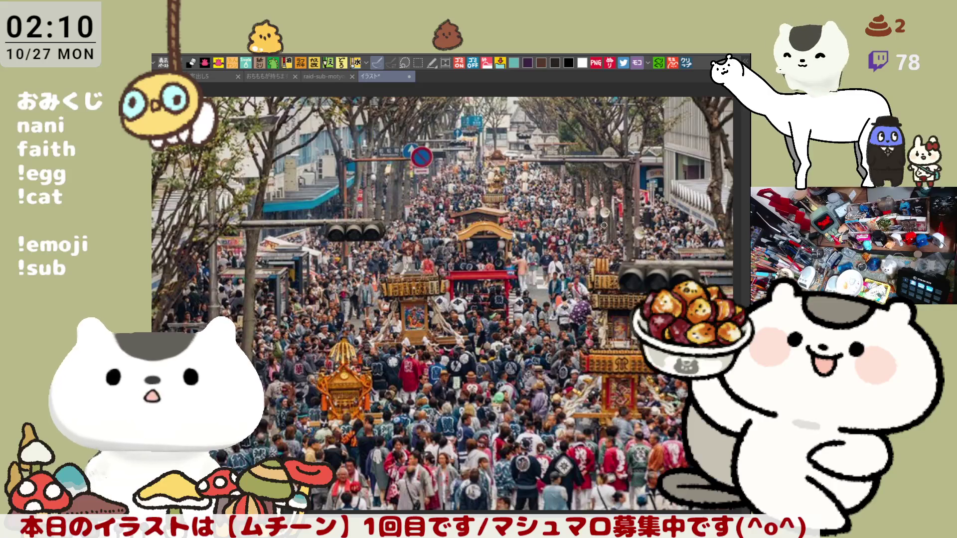
scroll(511, 309, up, 2)
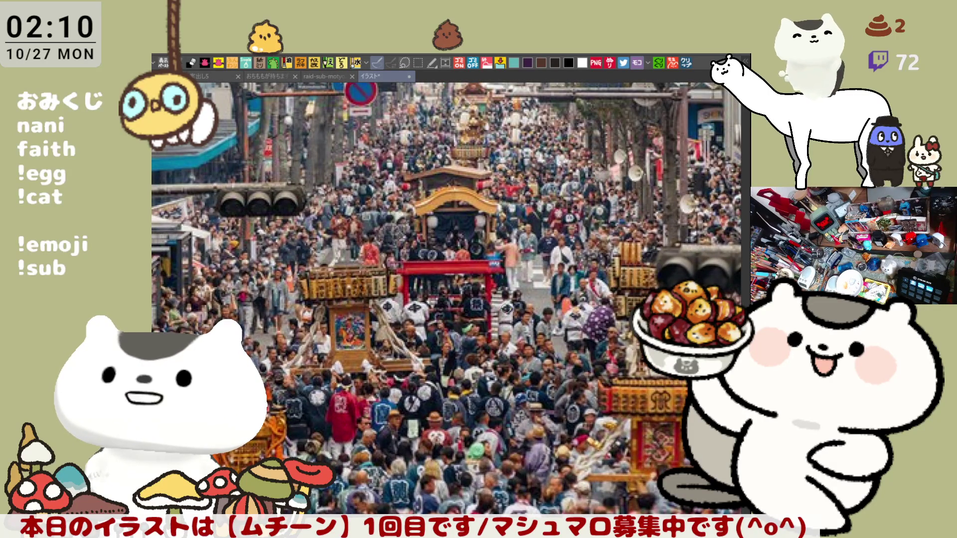
scroll(448, 300, down, 2)
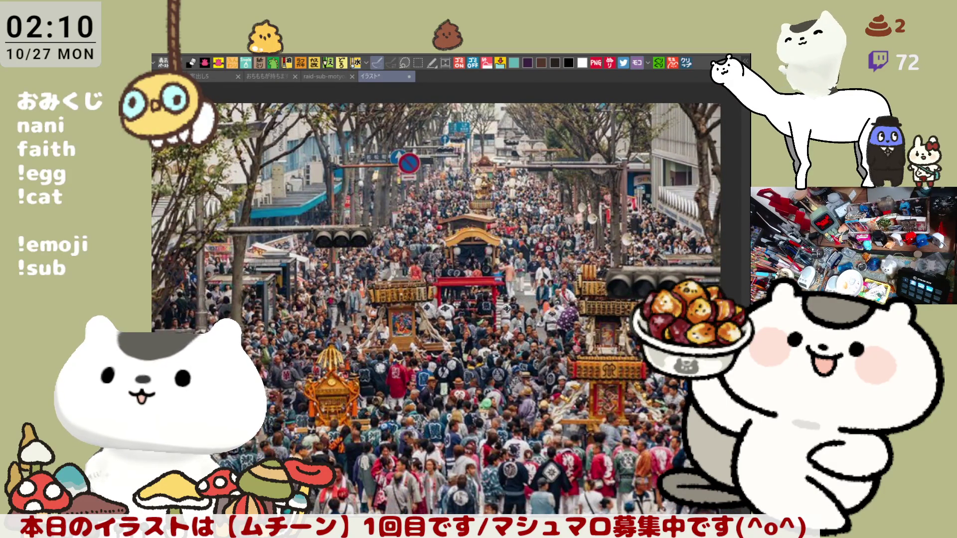
scroll(293, 302, down, 1)
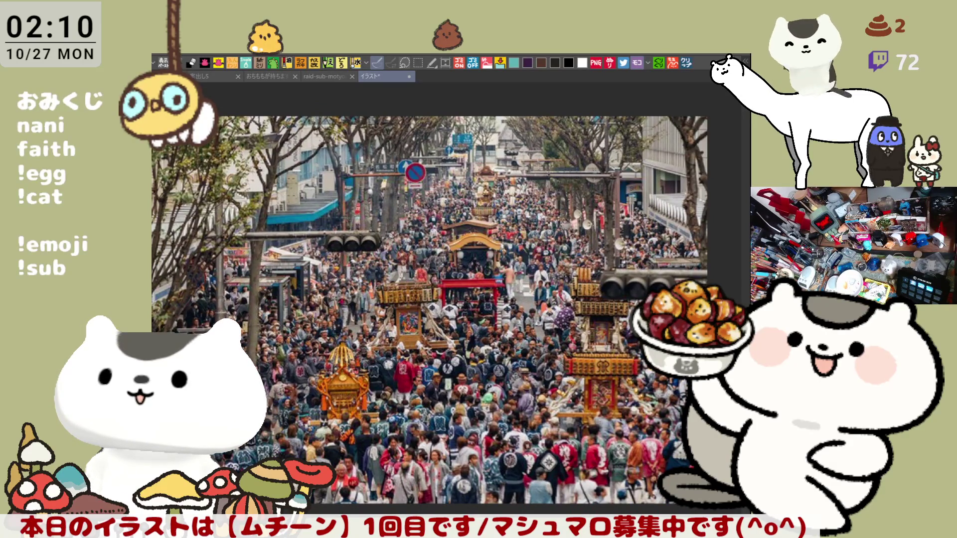
mouse_move(379, 230)
mouse_down()
mouse_move(278, 420)
mouse_move(384, 257)
mouse_move(255, 461)
mouse_up()
key(ctrl+z)
drag(548, 232, 690, 461)
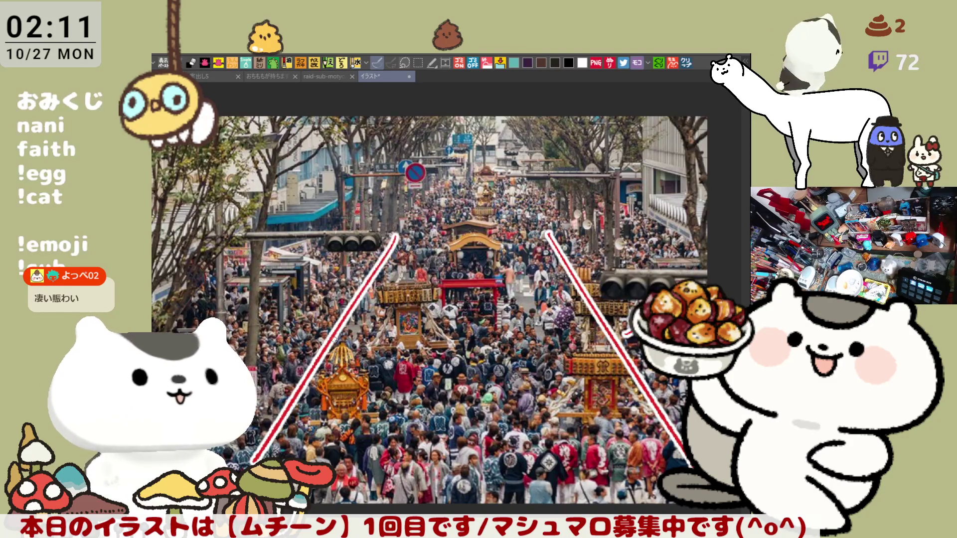
drag(317, 353, 240, 332)
scroll(369, 221, up, 5)
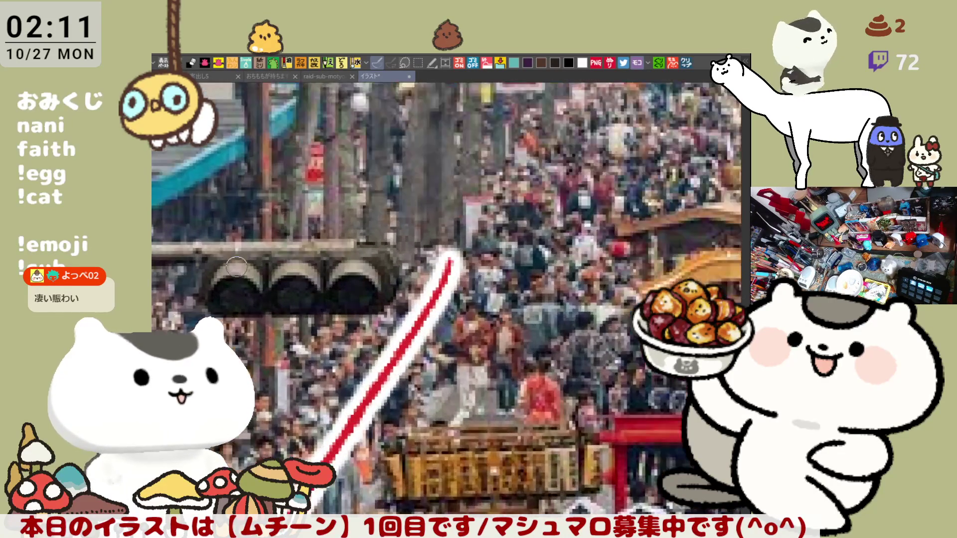
scroll(236, 267, up, 2)
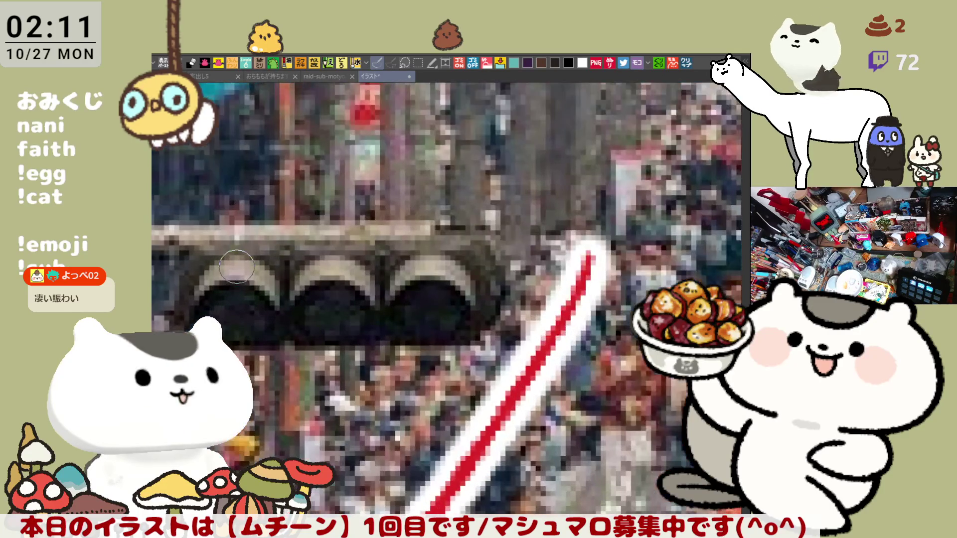
scroll(236, 267, up, 1)
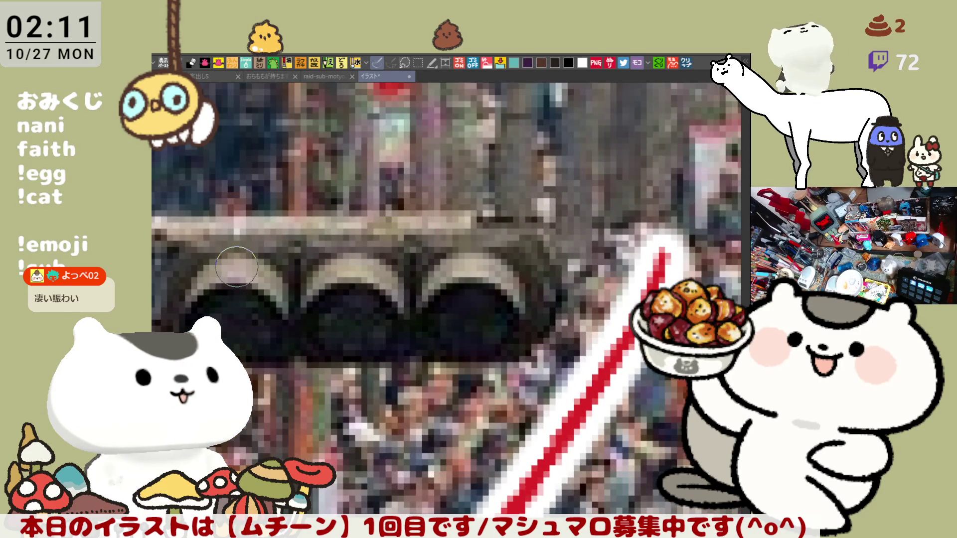
scroll(236, 267, down, 4)
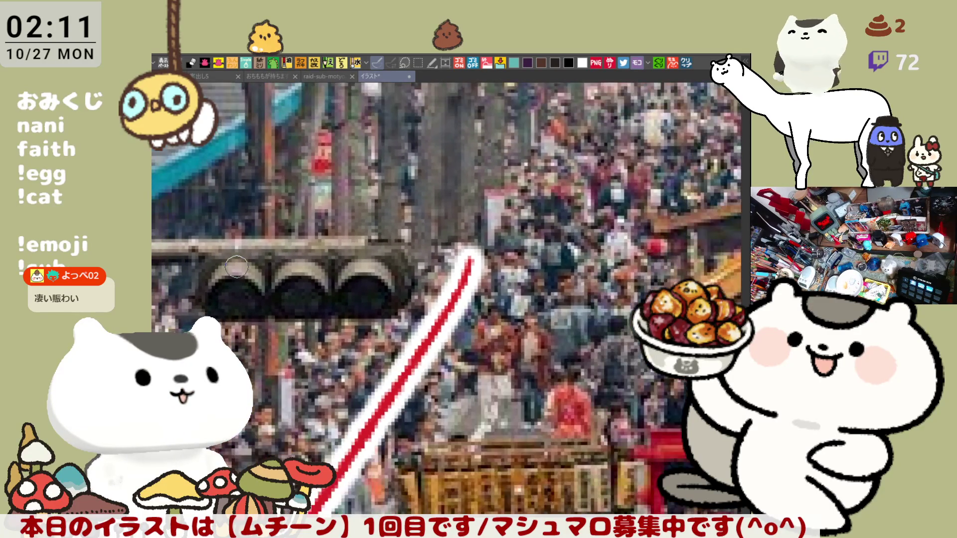
scroll(237, 266, down, 3)
scroll(236, 267, up, 4)
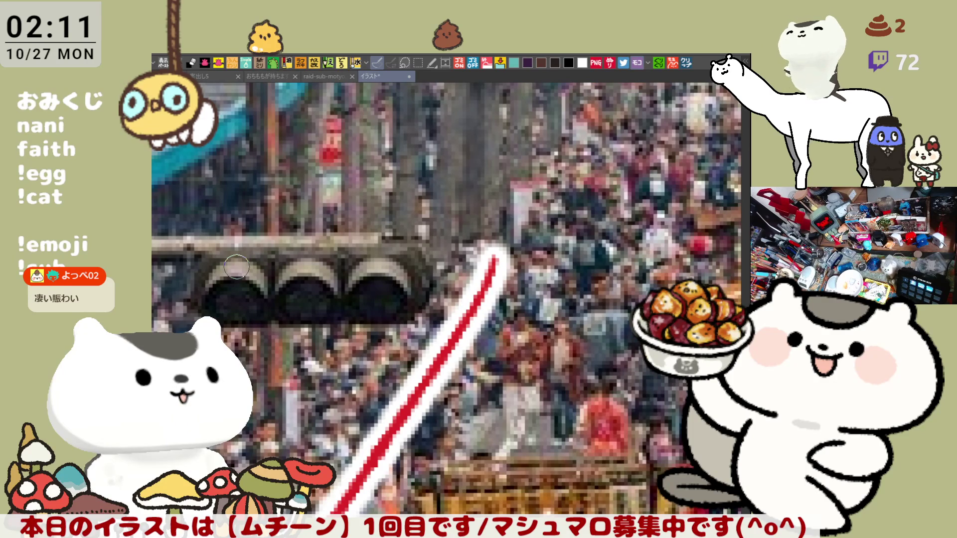
scroll(236, 267, down, 5)
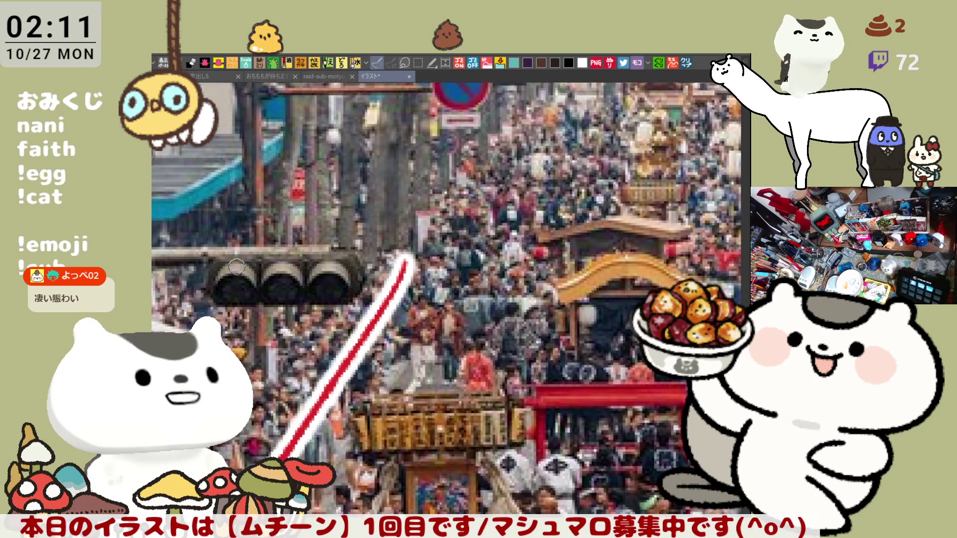
scroll(236, 267, down, 1)
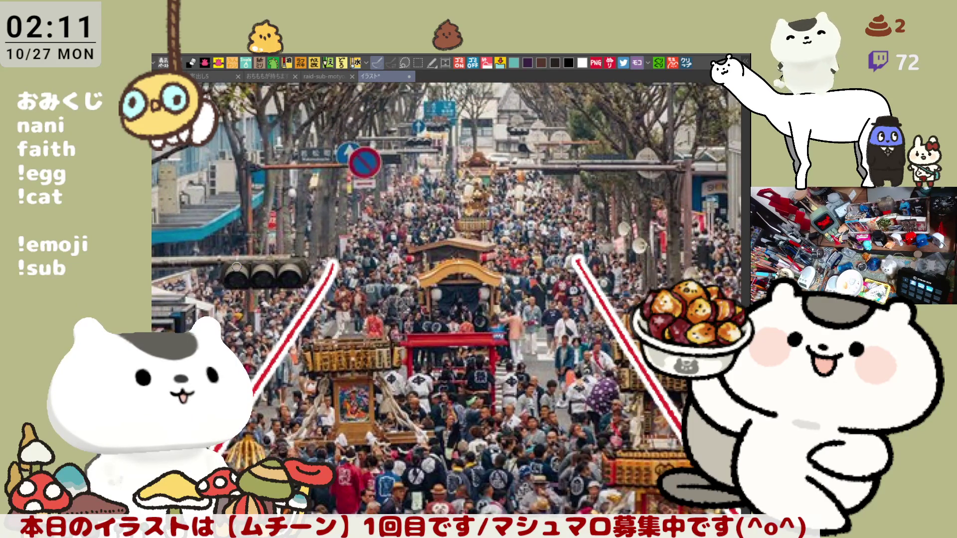
scroll(297, 172, up, 3)
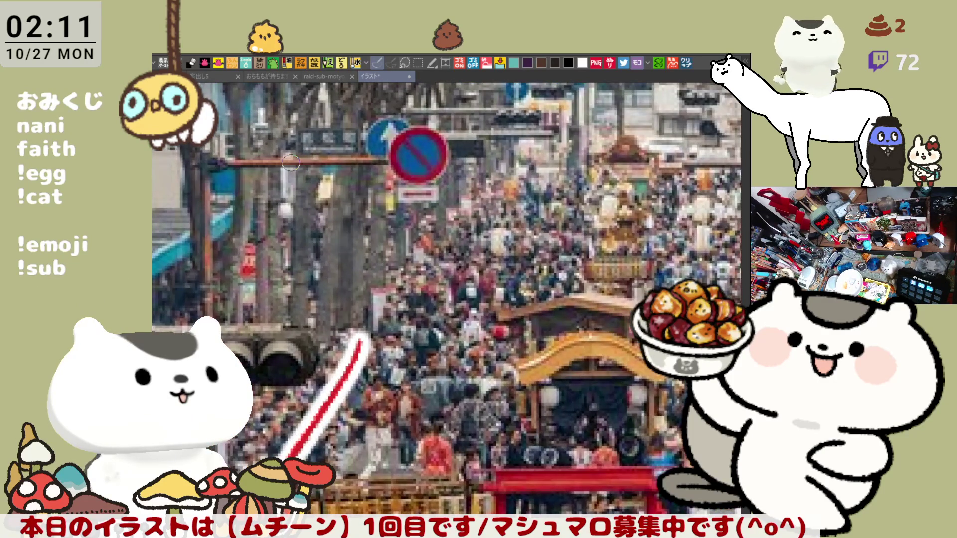
scroll(291, 162, down, 5)
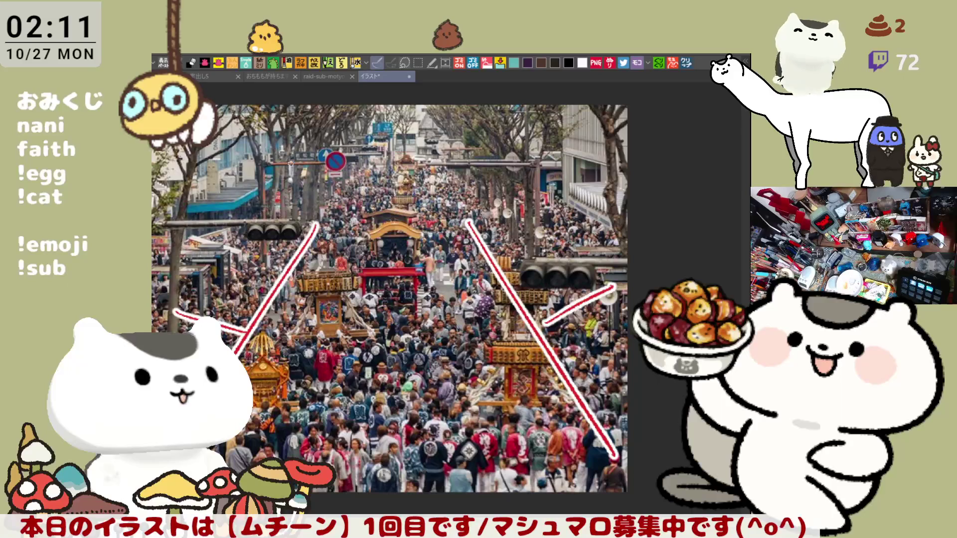
scroll(433, 421, up, 4)
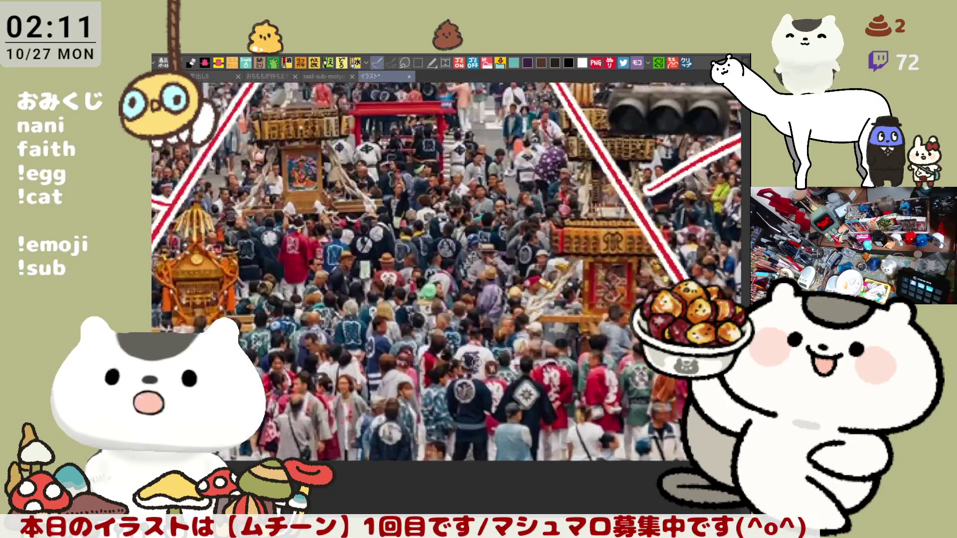
scroll(403, 344, up, 3)
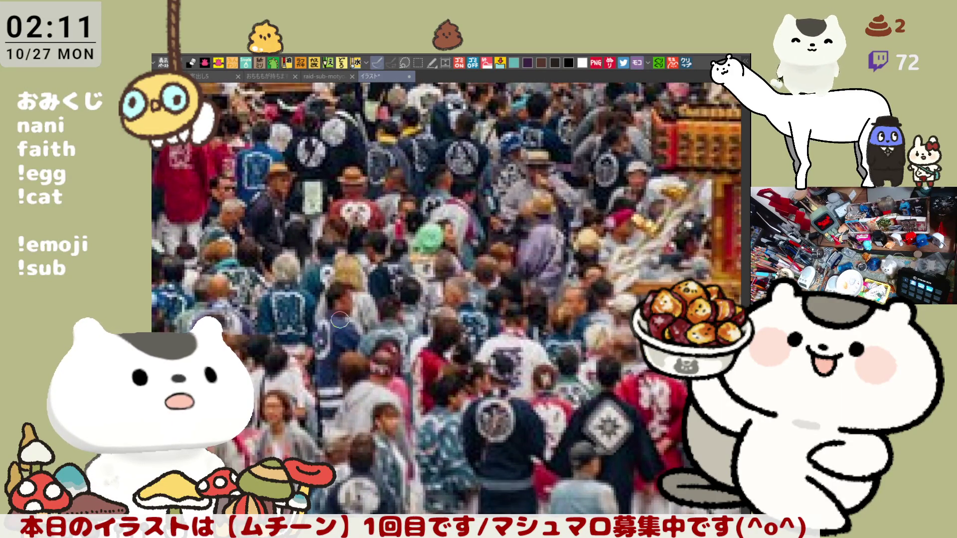
drag(352, 317, 459, 308)
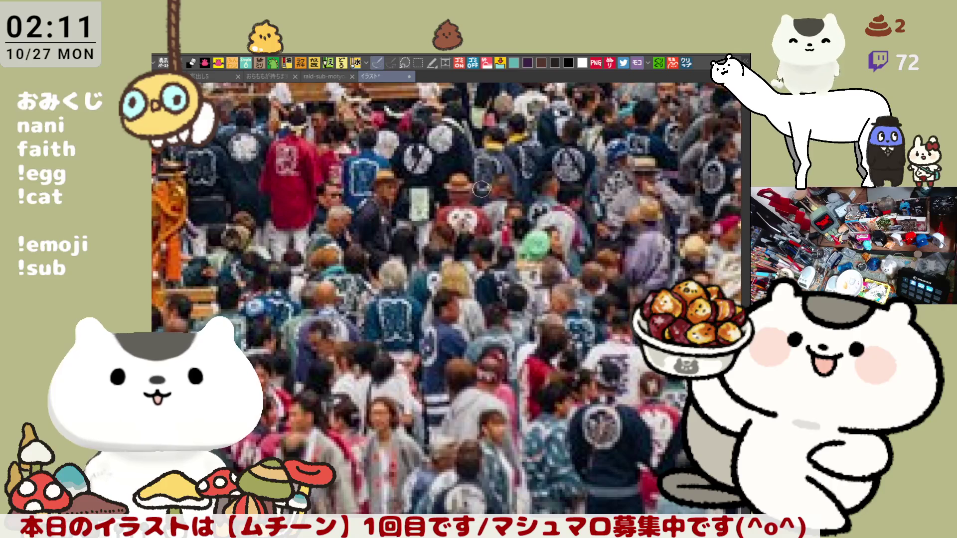
mouse_move(441, 214)
mouse_down()
mouse_move(434, 170)
mouse_move(481, 212)
mouse_up()
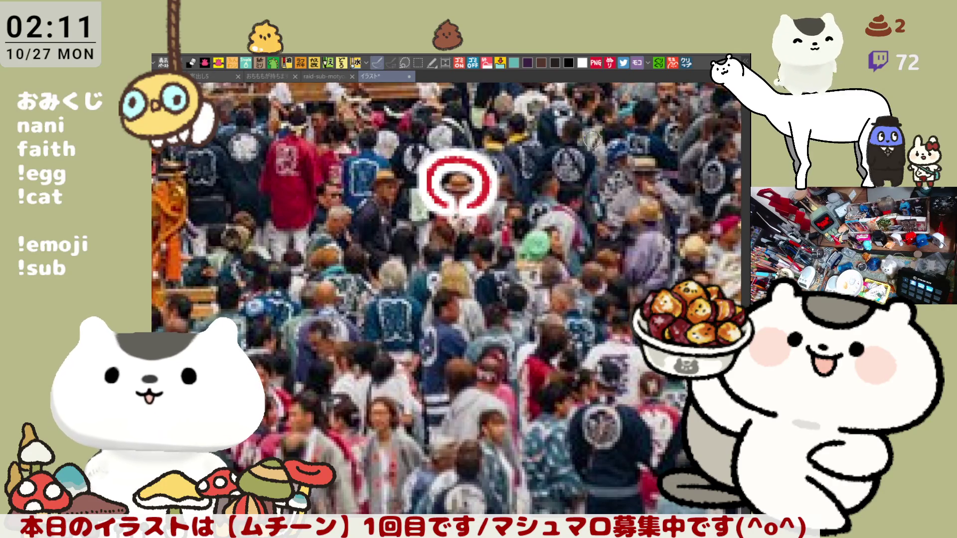
key(ctrl+z)
drag(623, 192, 666, 194)
key(ctrl+z)
drag(391, 212, 406, 164)
key(ctrl+z)
mouse_move(540, 161)
mouse_down()
mouse_move(545, 233)
mouse_move(474, 242)
mouse_move(518, 219)
mouse_move(516, 190)
mouse_up()
mouse_move(280, 209)
mouse_down()
mouse_move(354, 225)
mouse_move(309, 229)
mouse_move(388, 244)
mouse_move(389, 257)
mouse_move(485, 258)
mouse_move(496, 219)
mouse_up()
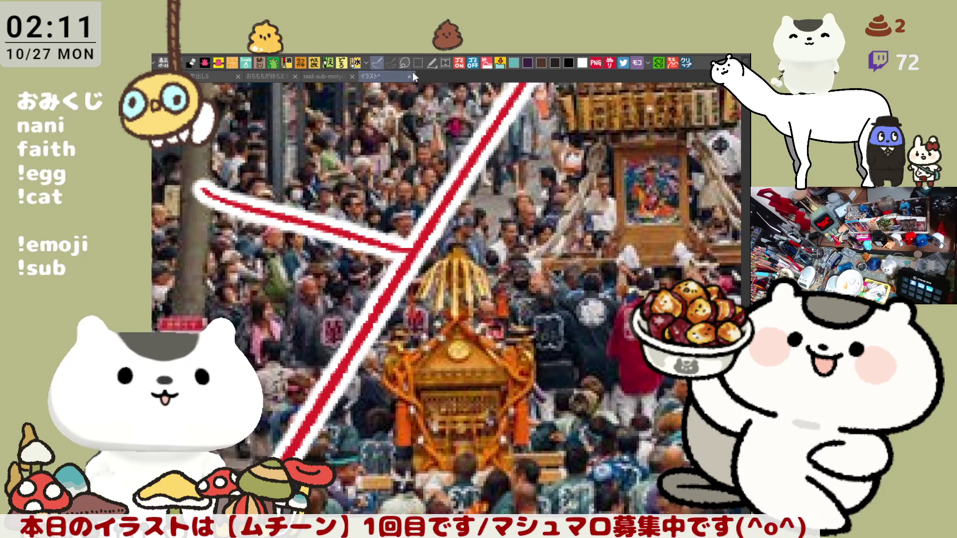
click(410, 77)
Step: Center the cat face and touch up the mirrored ears and inner-ear marks
scroll(473, 369, down, 2)
scroll(543, 239, down, 2)
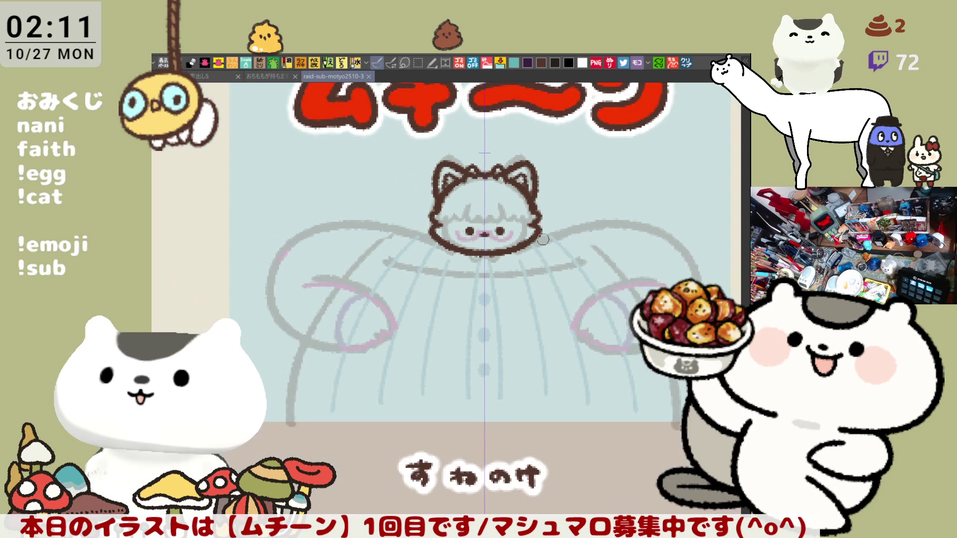
scroll(543, 239, down, 3)
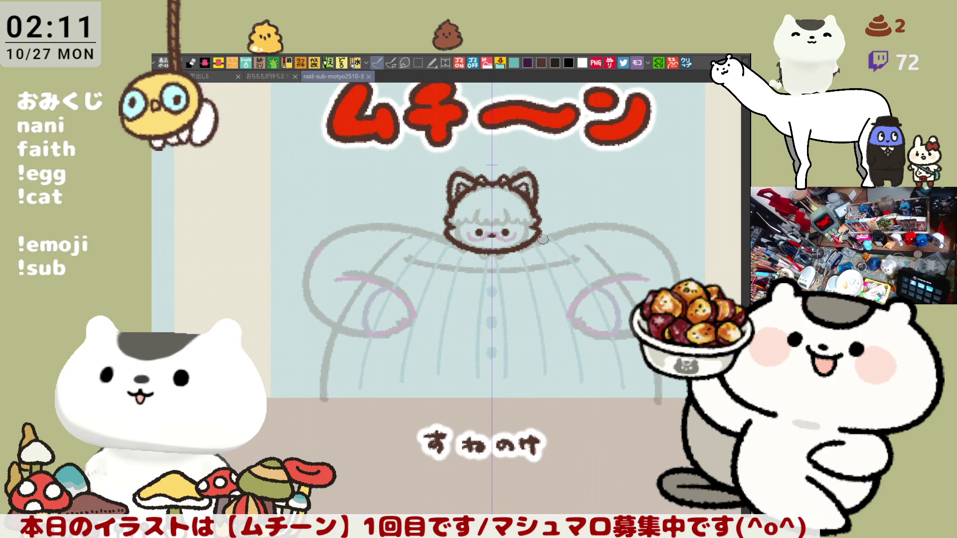
scroll(543, 240, up, 1)
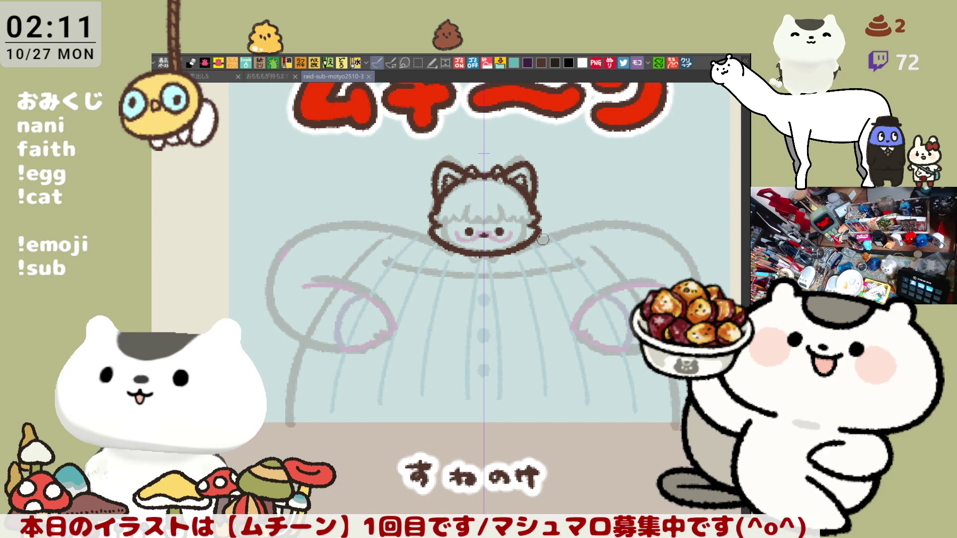
scroll(543, 240, up, 5)
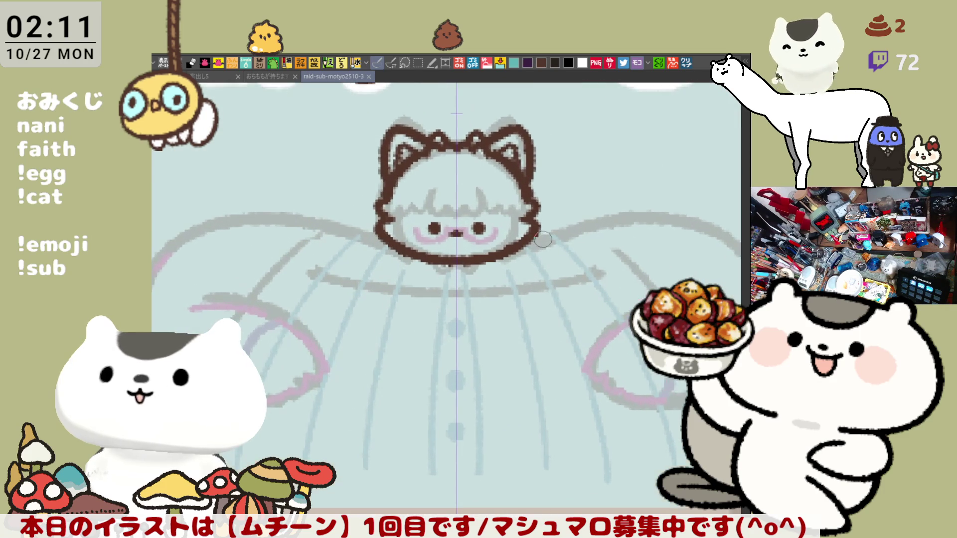
drag(409, 269, 439, 322)
drag(402, 217, 400, 224)
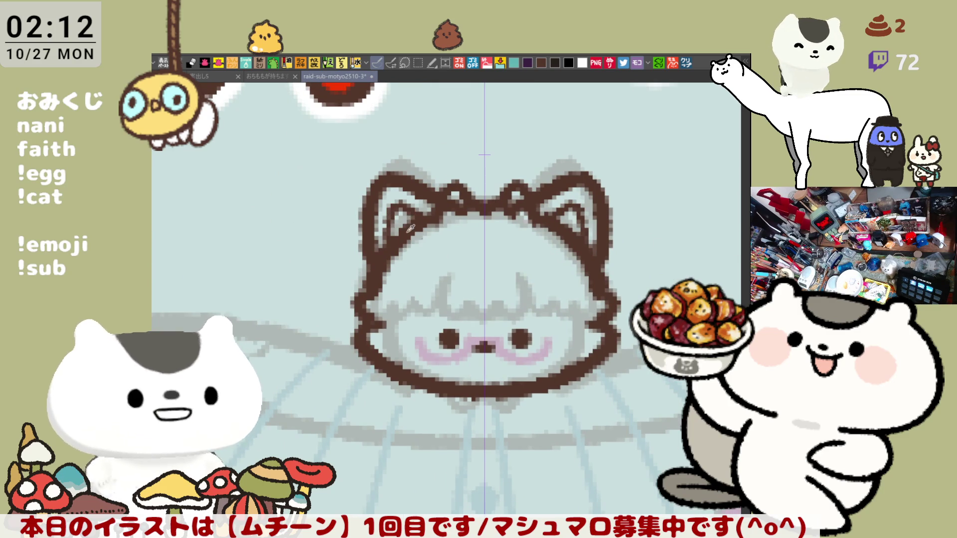
drag(581, 220, 581, 227)
key(ctrl+z)
key(ctrl+z)
key(ctrl+z)
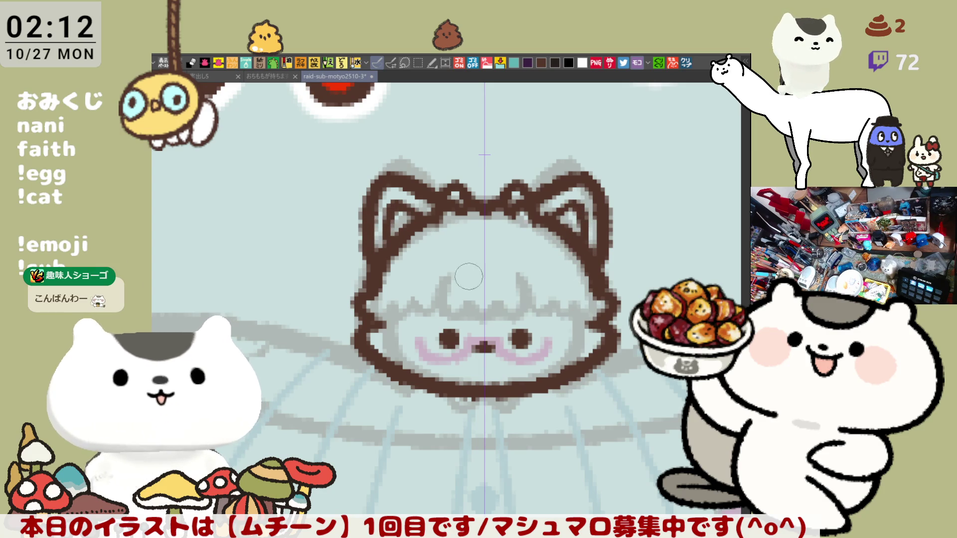
Step: Paste the street photo into a new canvas and the police bus photo into another
drag(479, 319, 429, 274)
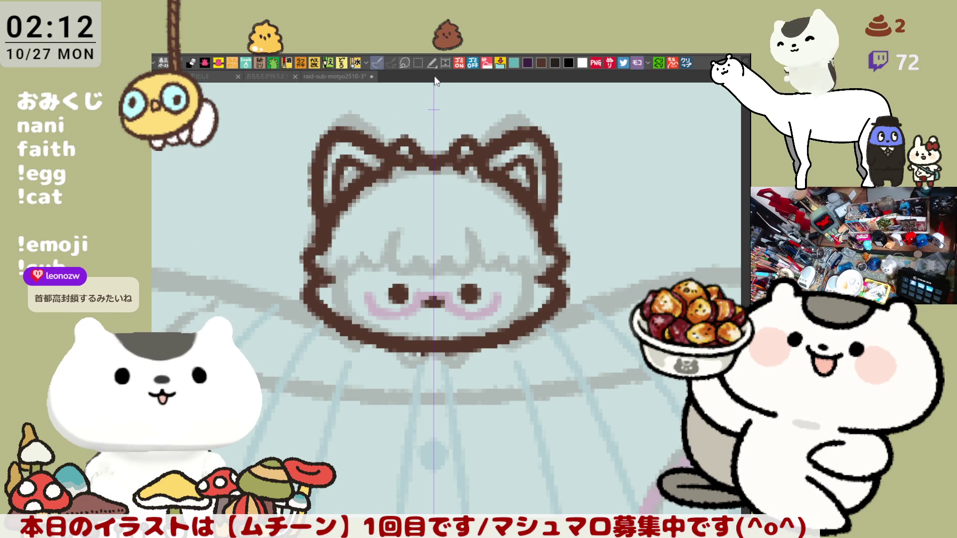
key(ctrl+v)
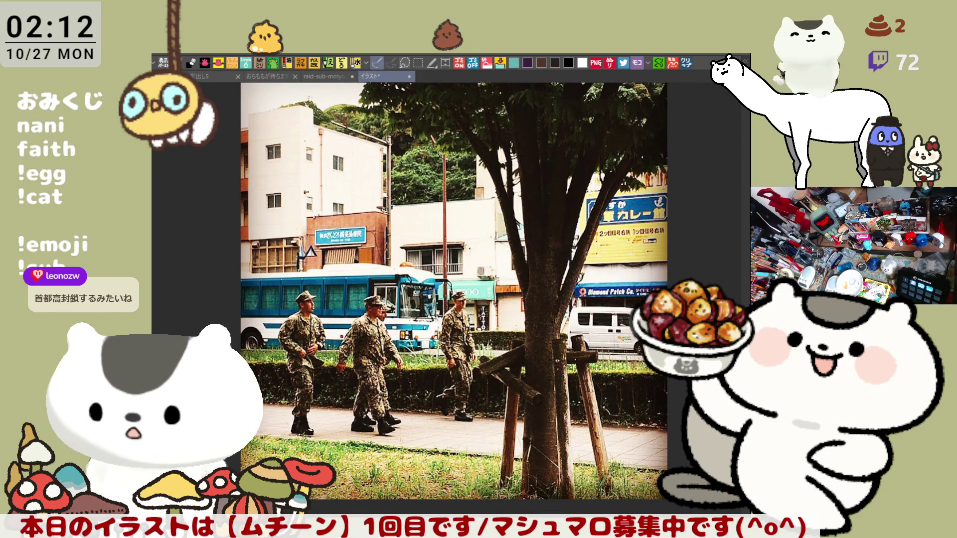
click(679, 61)
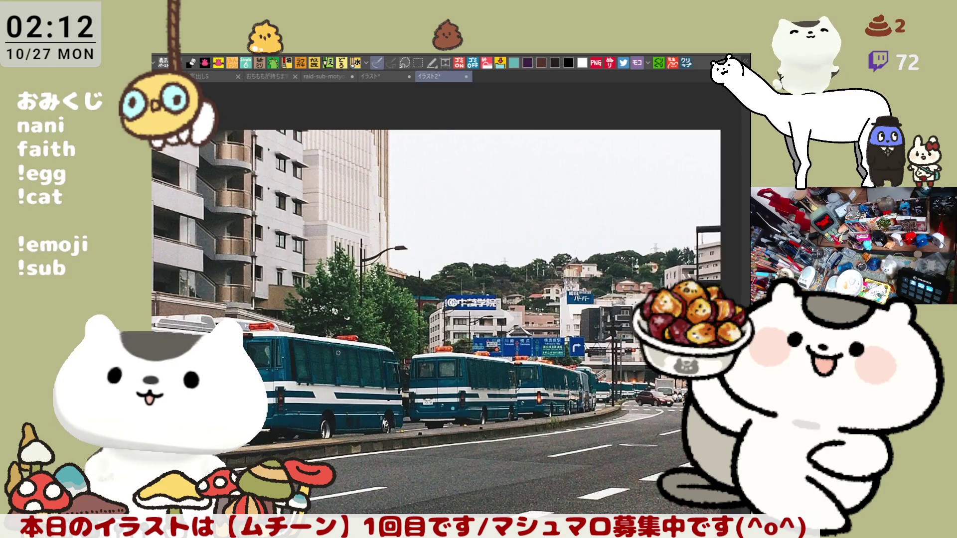
Step: Draw a red left-pointing arrow at the bus
scroll(285, 359, up, 5)
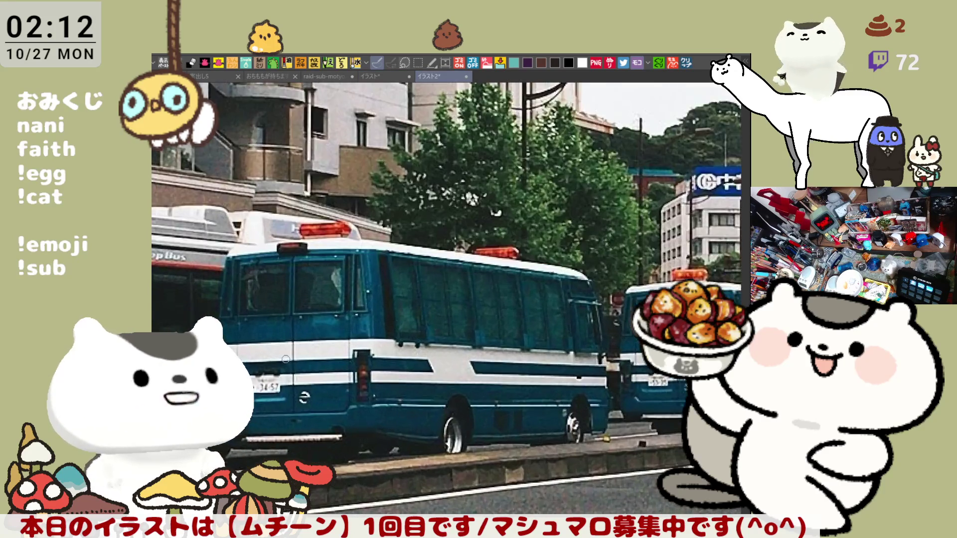
scroll(285, 359, down, 2)
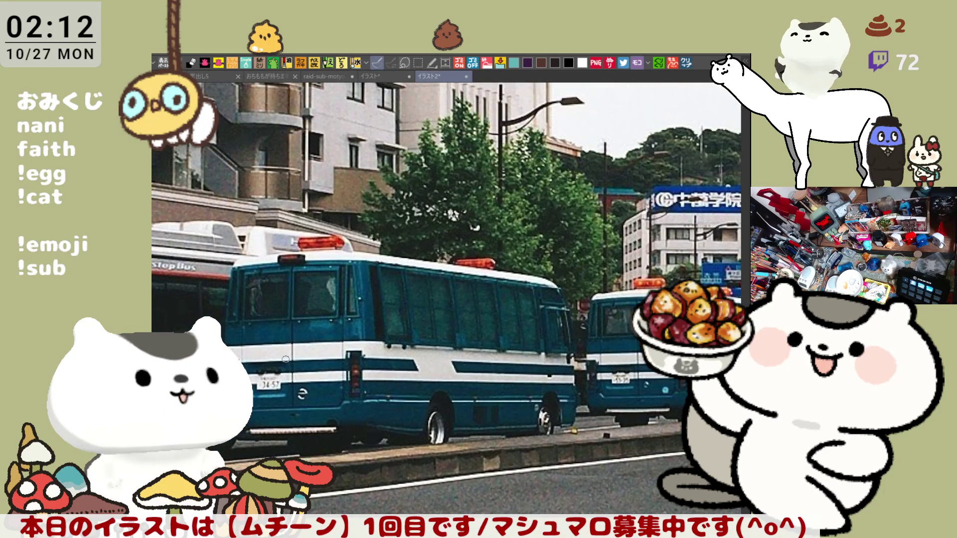
scroll(492, 342, right, 10)
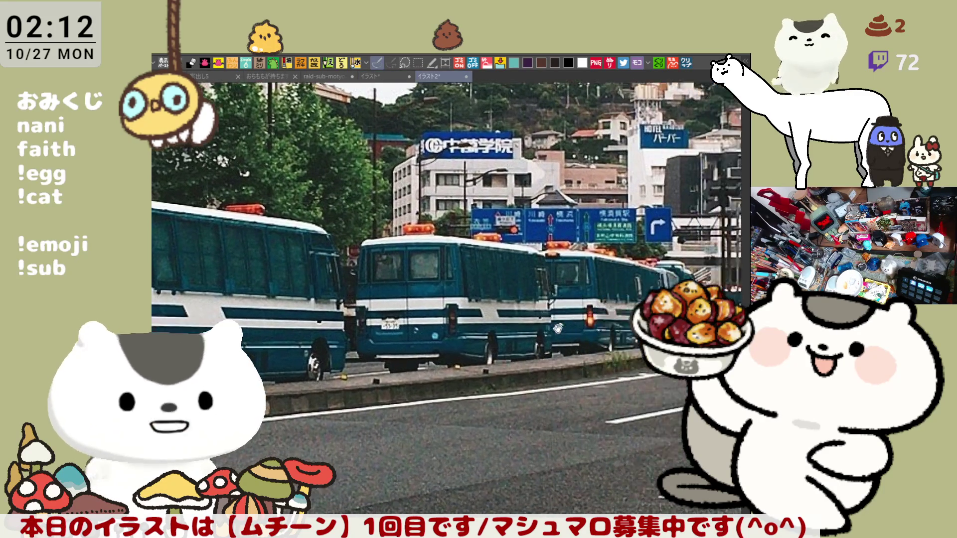
scroll(573, 315, up, 5)
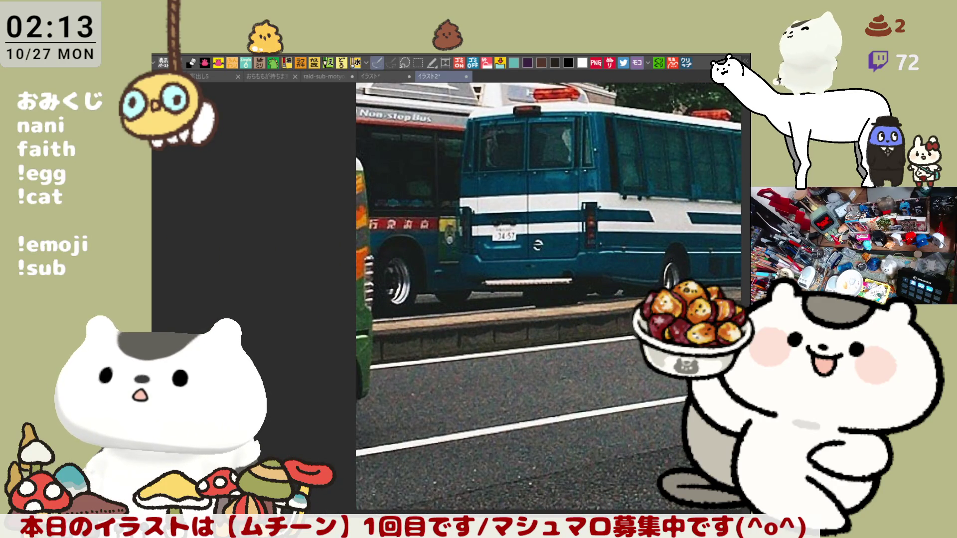
mouse_move(411, 205)
mouse_down()
mouse_move(381, 239)
mouse_move(400, 259)
mouse_up()
mouse_move(384, 236)
mouse_down()
mouse_move(476, 220)
mouse_move(375, 250)
mouse_up()
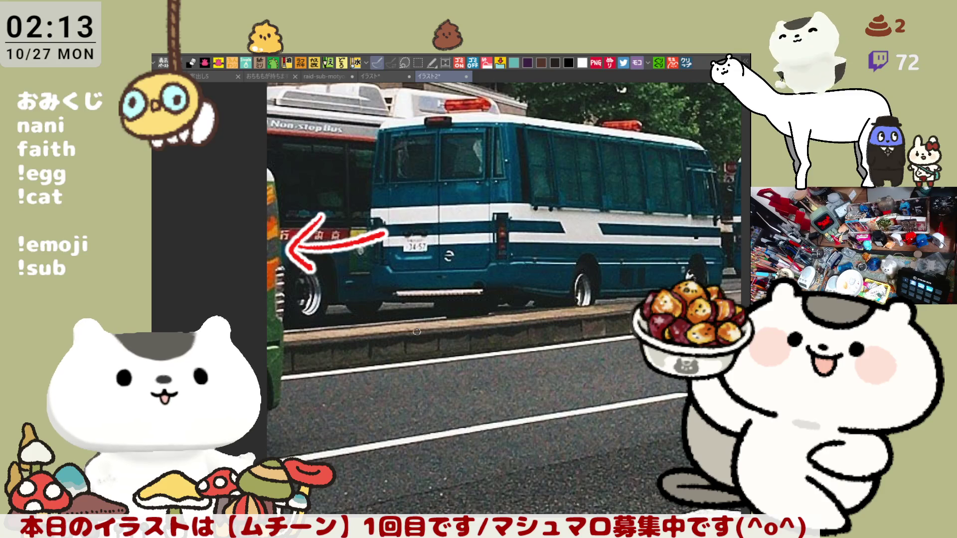
Step: Draw a long red line along the road kerb across the photo
drag(590, 274, 472, 262)
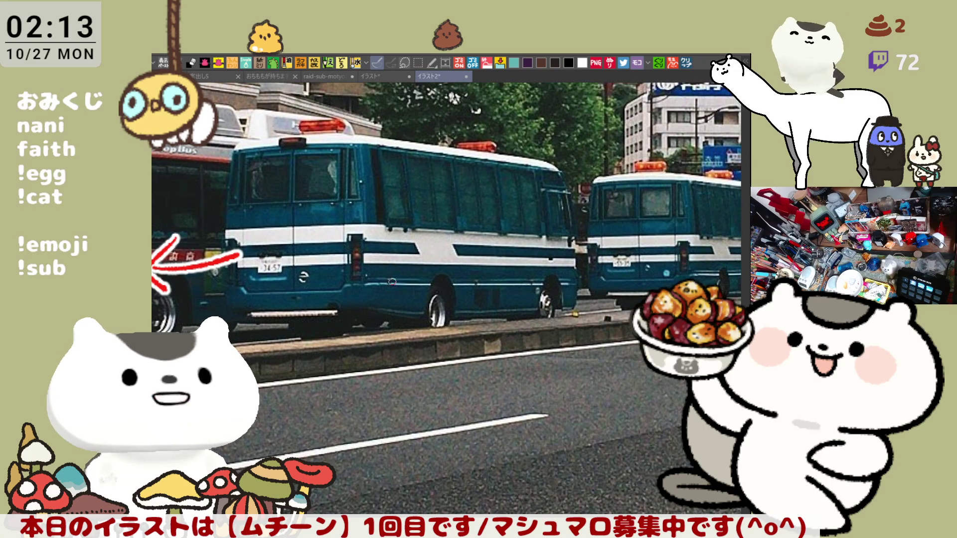
drag(406, 276, 455, 293)
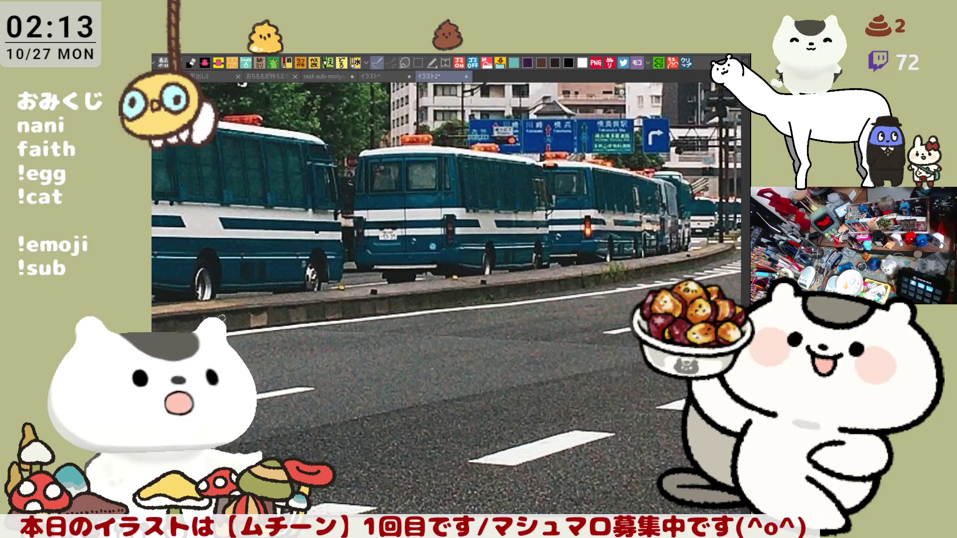
mouse_move(170, 322)
mouse_down()
mouse_move(640, 267)
mouse_move(698, 234)
mouse_up()
scroll(375, 359, down, 3)
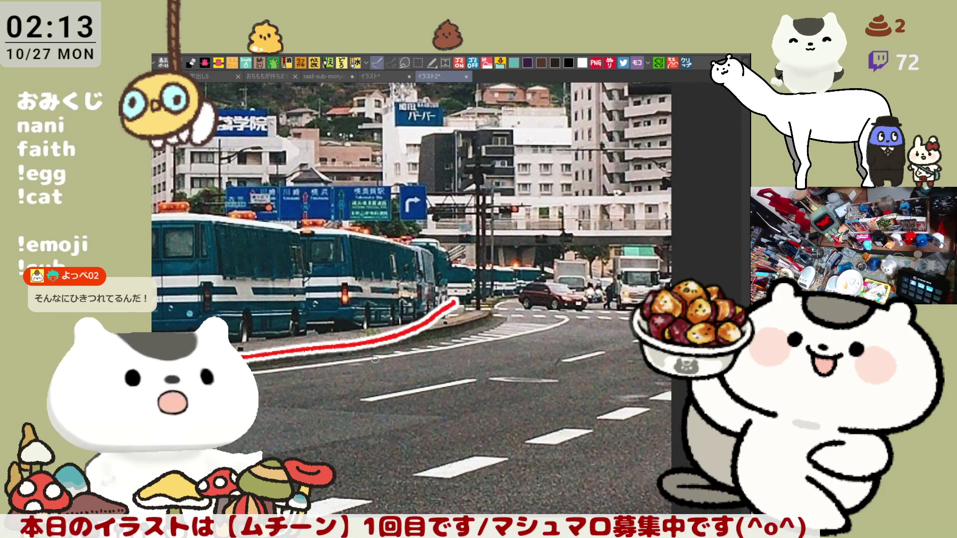
scroll(375, 359, up, 5)
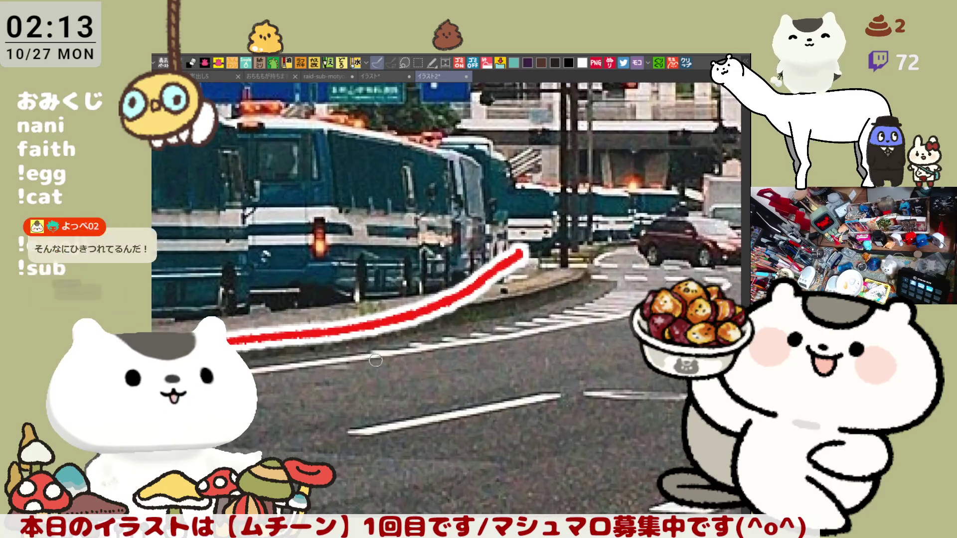
scroll(375, 360, up, 1)
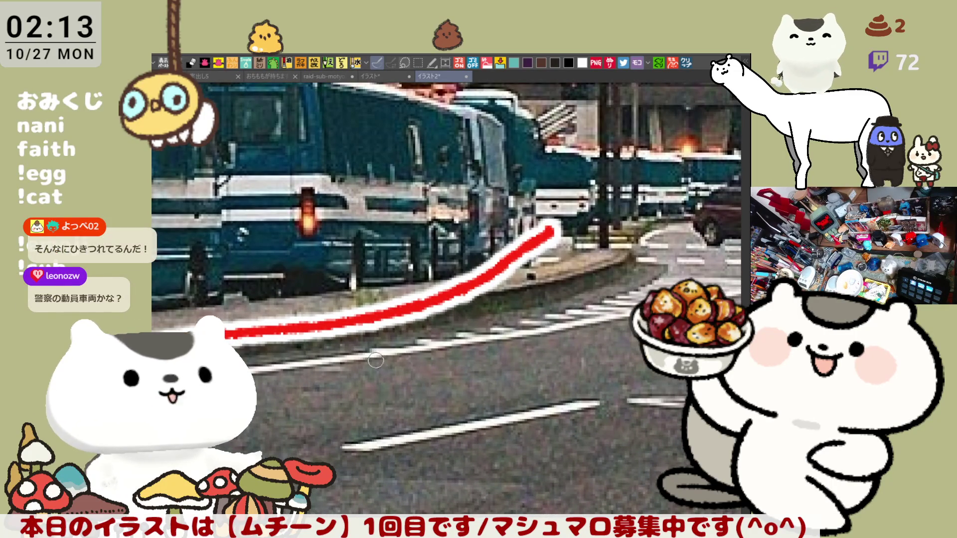
scroll(375, 360, down, 3)
mouse_move(399, 302)
mouse_down()
mouse_move(592, 273)
mouse_move(471, 284)
mouse_move(357, 277)
mouse_move(542, 252)
mouse_up()
scroll(544, 249, down, 2)
scroll(379, 299, up, 5)
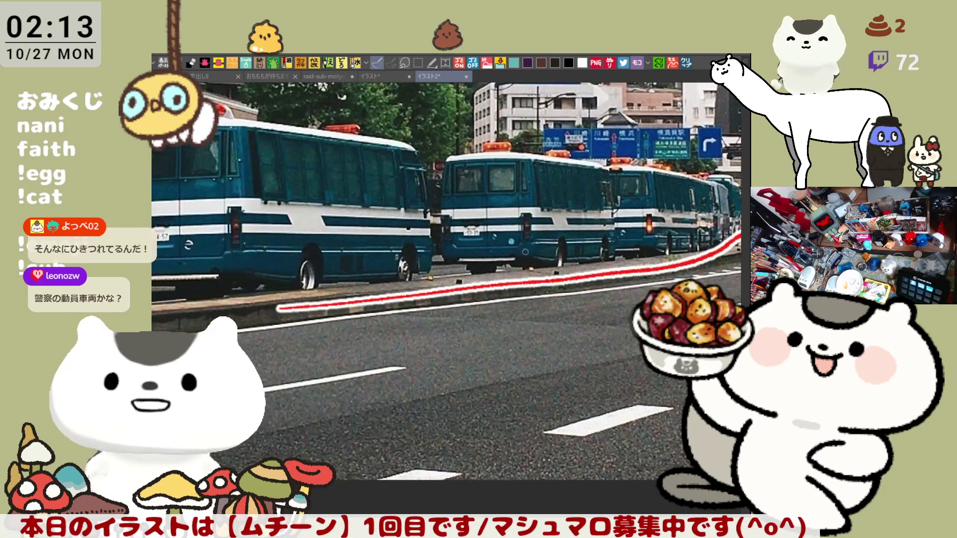
Step: Circle the front bus in red and add a red arrow curve down the left bus
drag(336, 248, 505, 255)
mouse_move(295, 277)
mouse_down()
mouse_move(331, 143)
mouse_move(579, 281)
mouse_move(480, 299)
mouse_up()
mouse_move(206, 146)
mouse_down()
mouse_move(262, 162)
mouse_move(268, 294)
mouse_move(199, 312)
mouse_up()
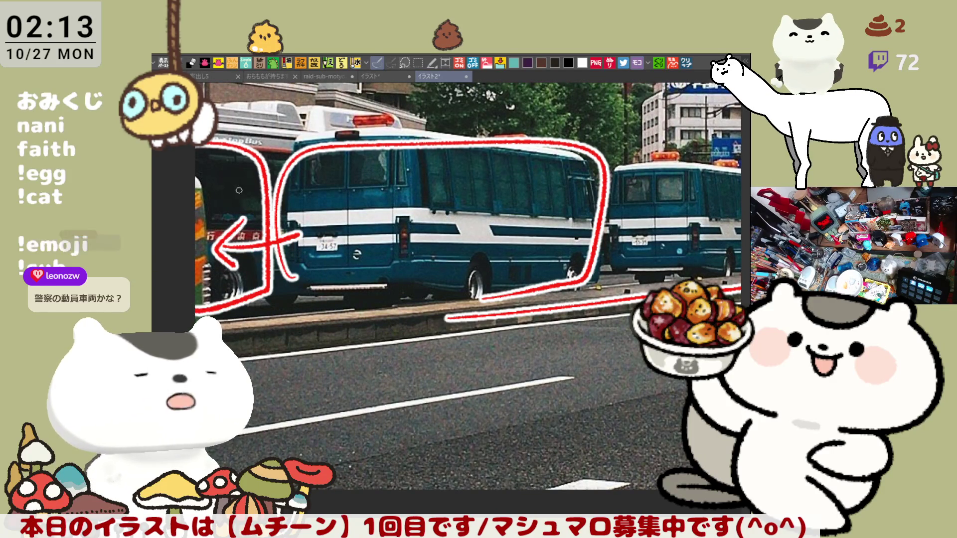
key(ctrl+z)
drag(207, 141, 246, 289)
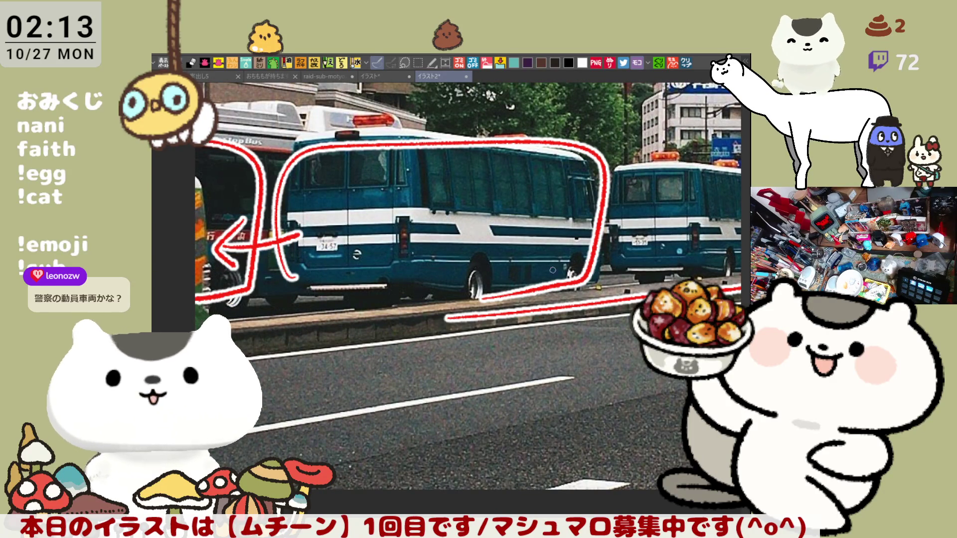
drag(537, 270, 424, 278)
scroll(424, 279, down, 4)
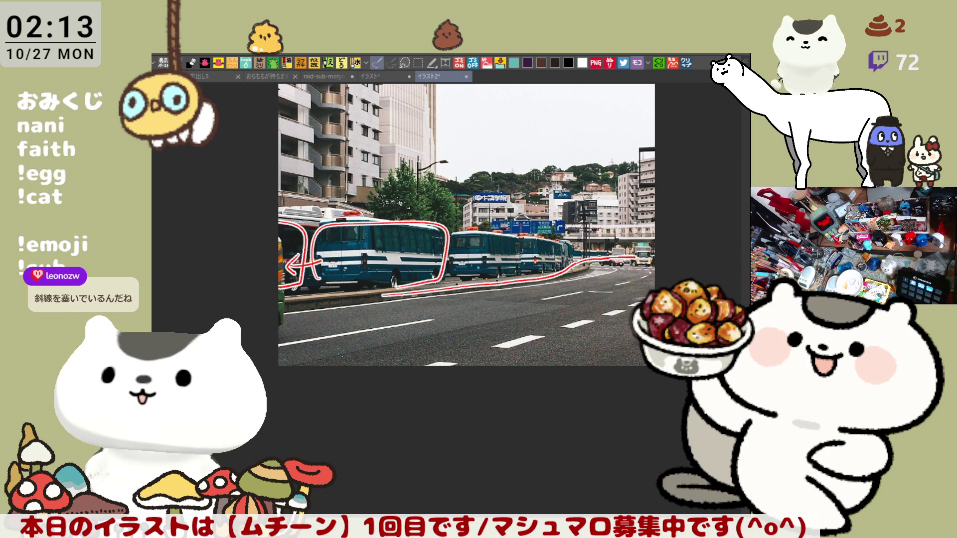
Step: Close the annotated イラスト2 street photo, returning to the soldiers photo document
scroll(571, 331, up, 5)
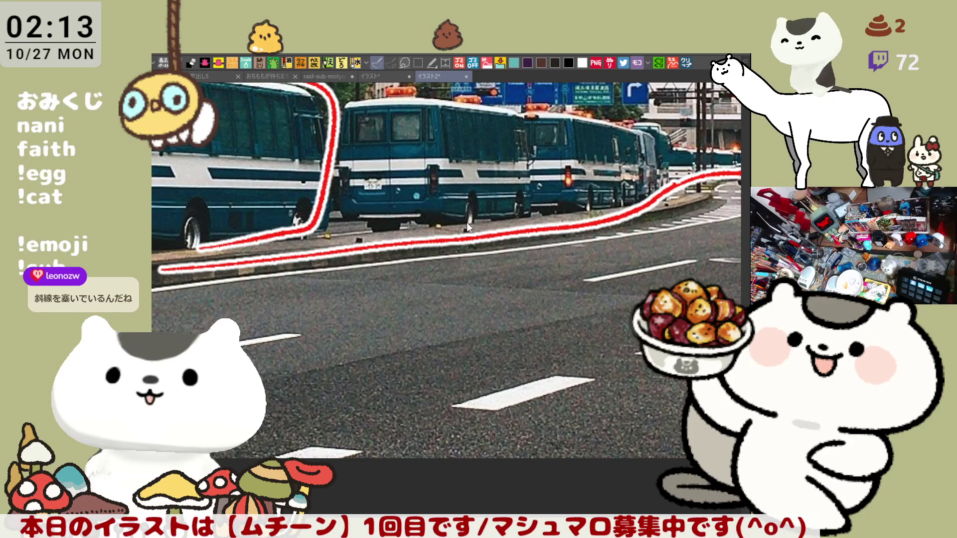
key(ctrl+w)
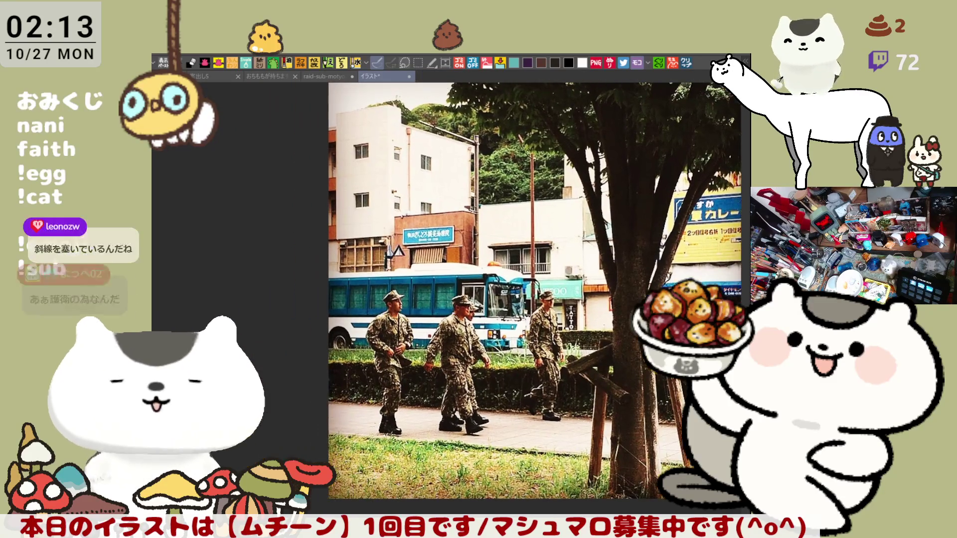
scroll(523, 378, down, 3)
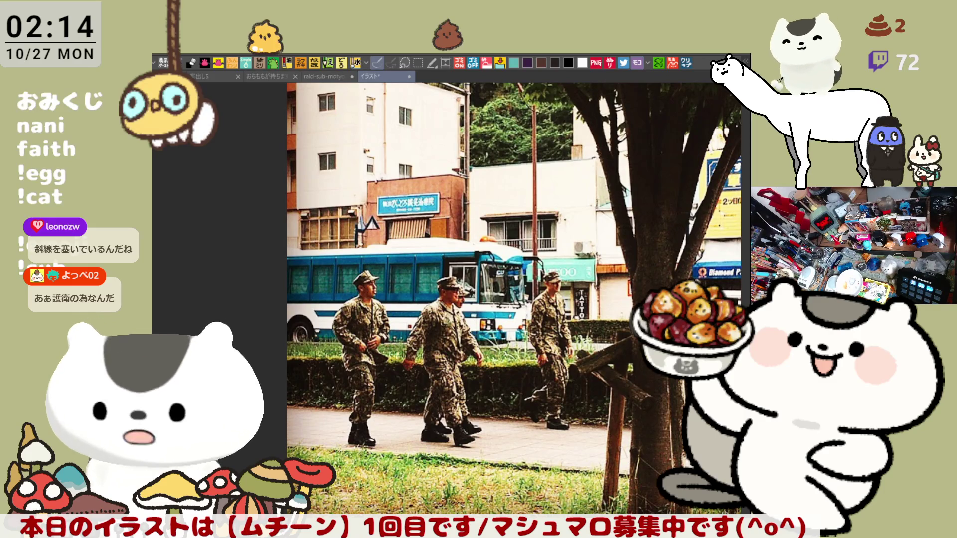
Step: Paste the police photo as a new document, view it, then close it and the soldiers photo
click(687, 64)
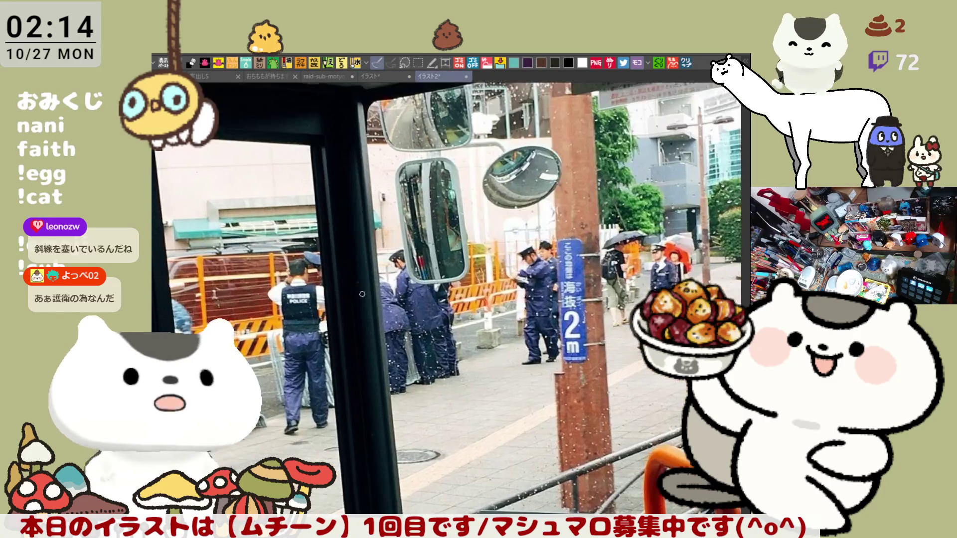
scroll(363, 294, up, 3)
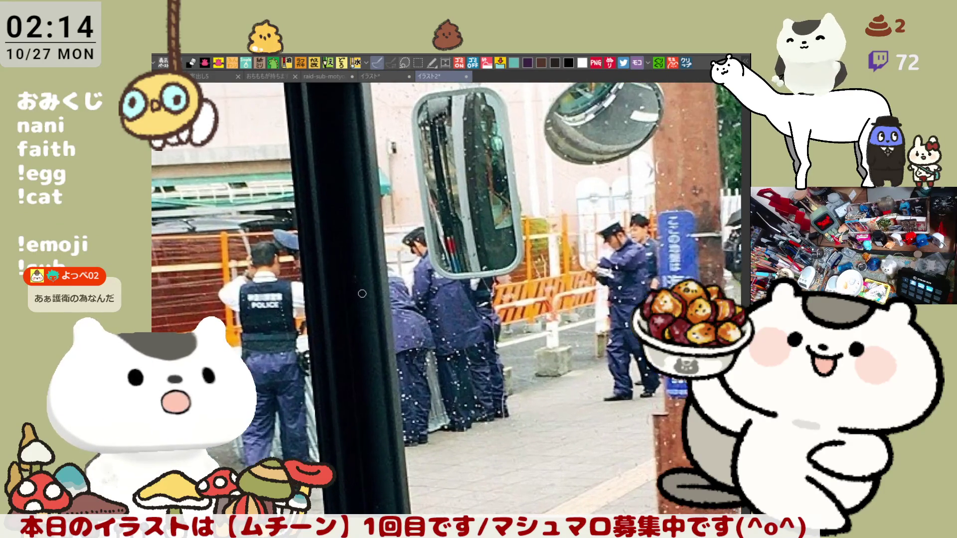
scroll(363, 294, down, 5)
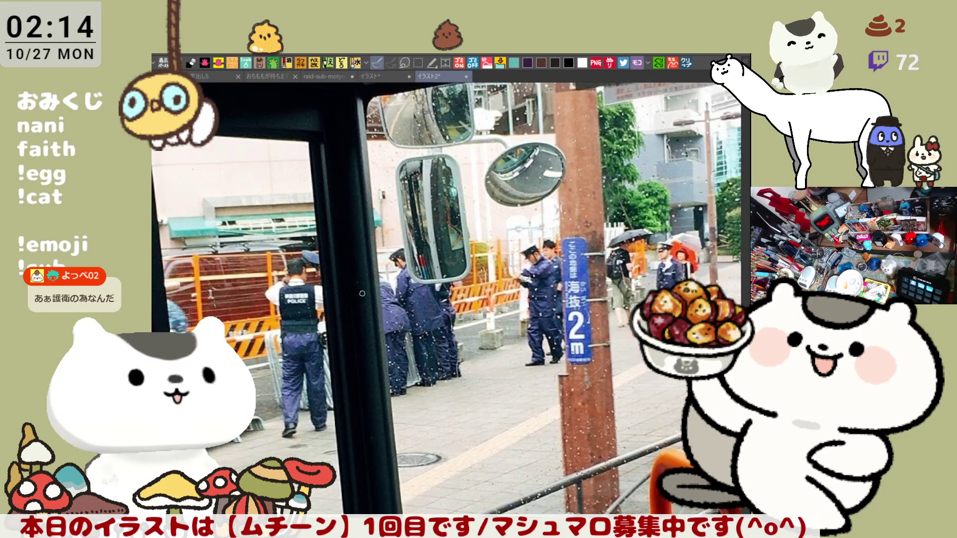
scroll(362, 289, down, 2)
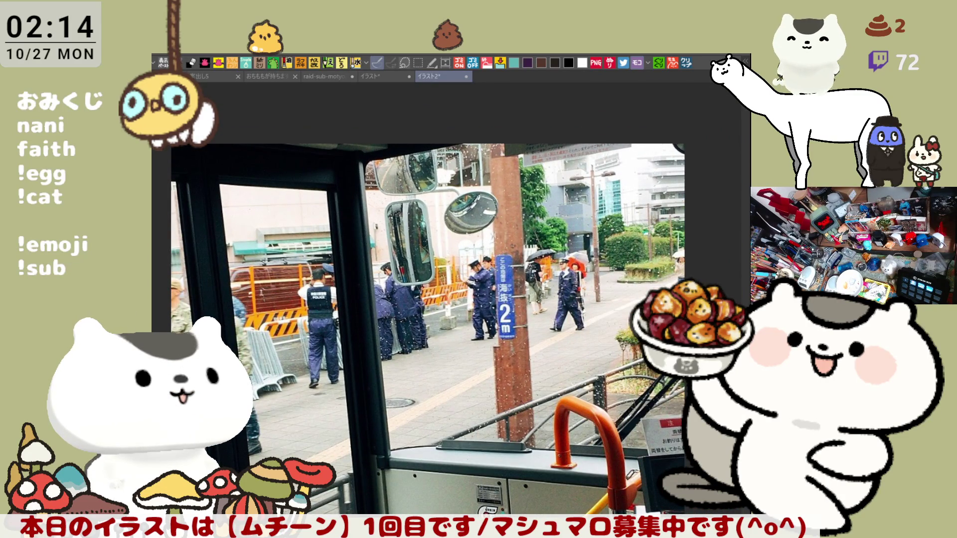
scroll(245, 351, up, 1)
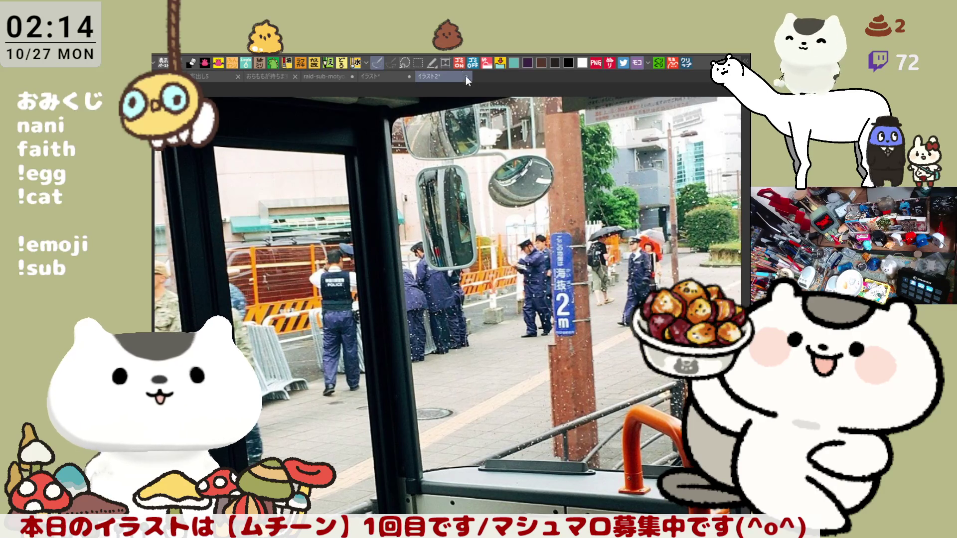
key(ctrl+w)
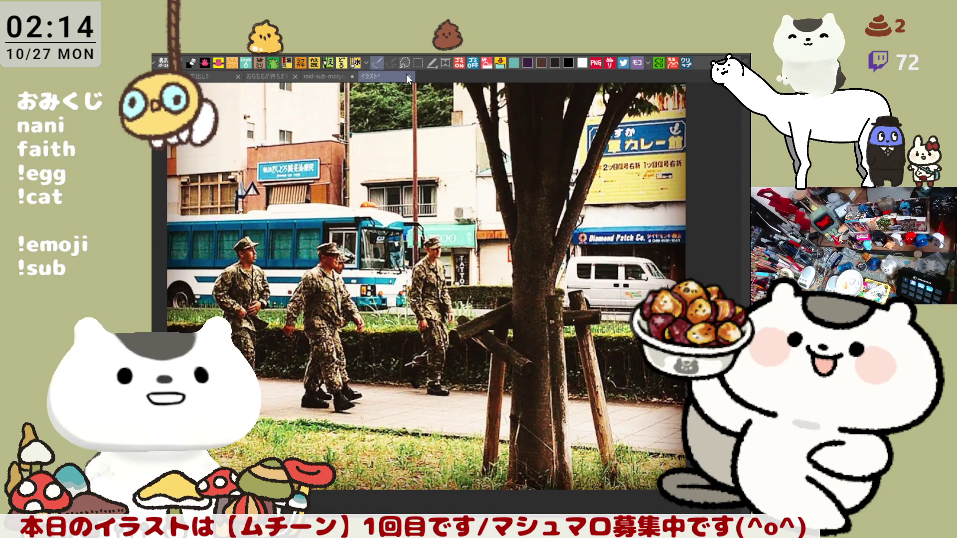
key(ctrl+w)
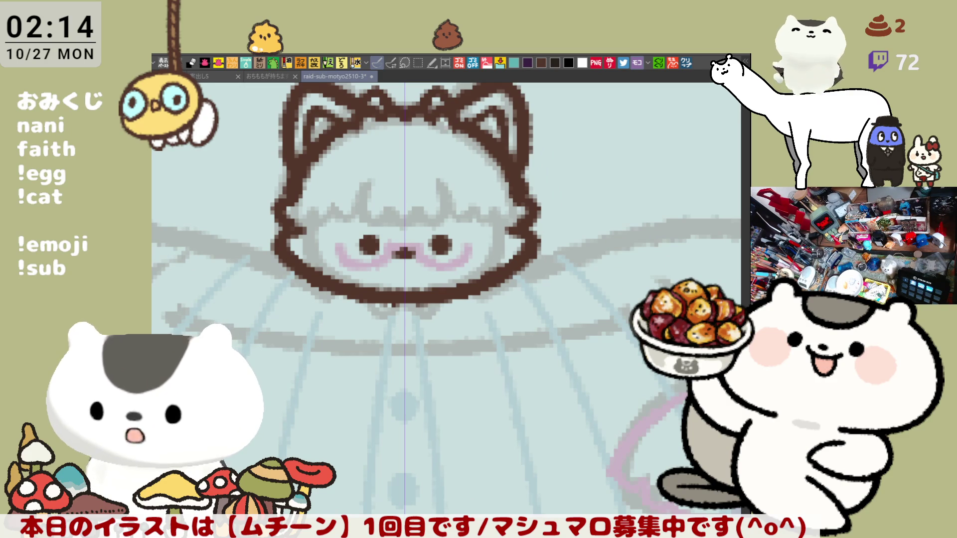
Step: Paste the street photo as a new document, view it, then close it
click(687, 62)
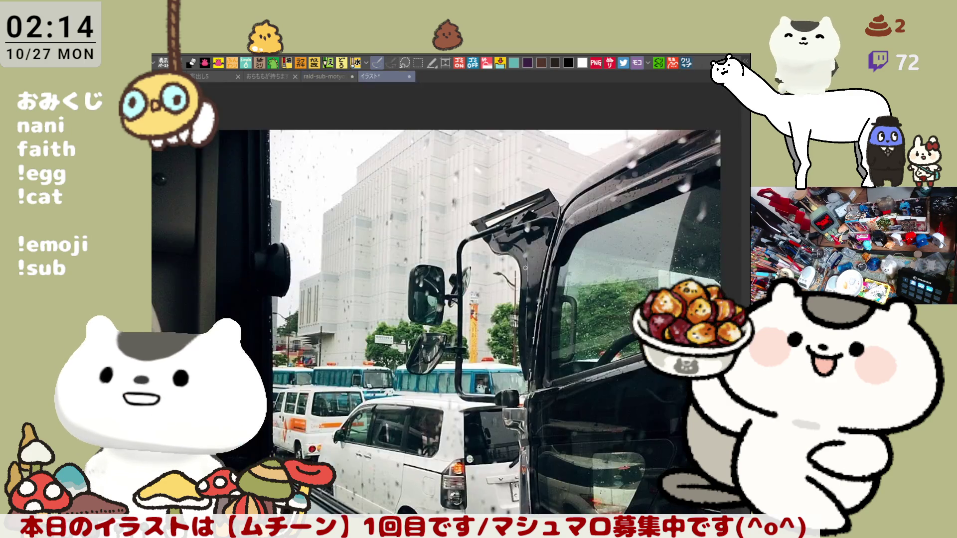
scroll(352, 378, up, 2)
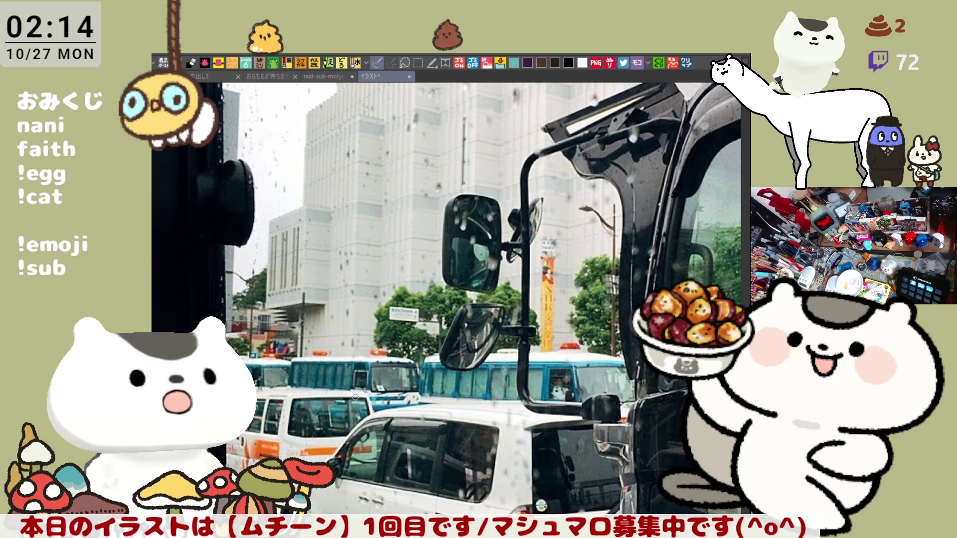
scroll(449, 419, up, 2)
scroll(483, 413, up, 1)
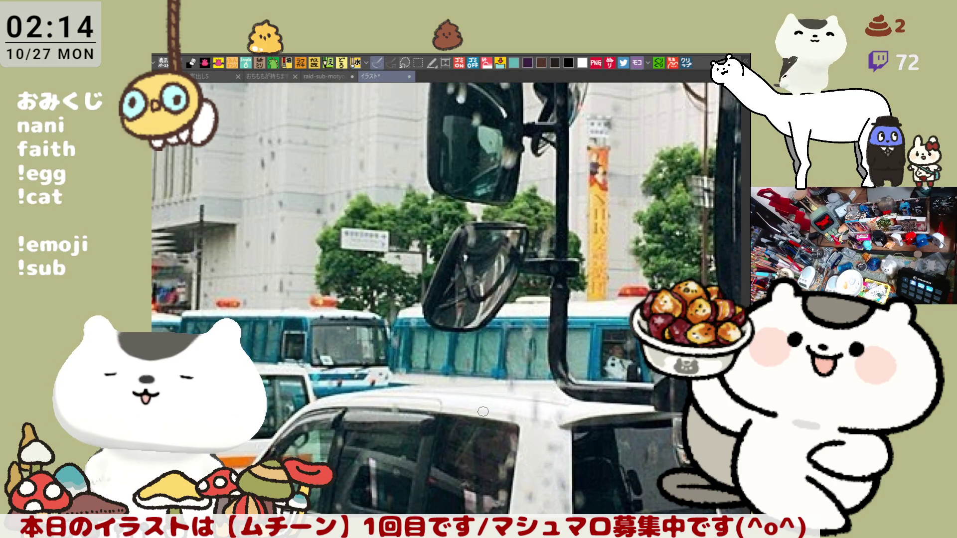
scroll(483, 411, down, 2)
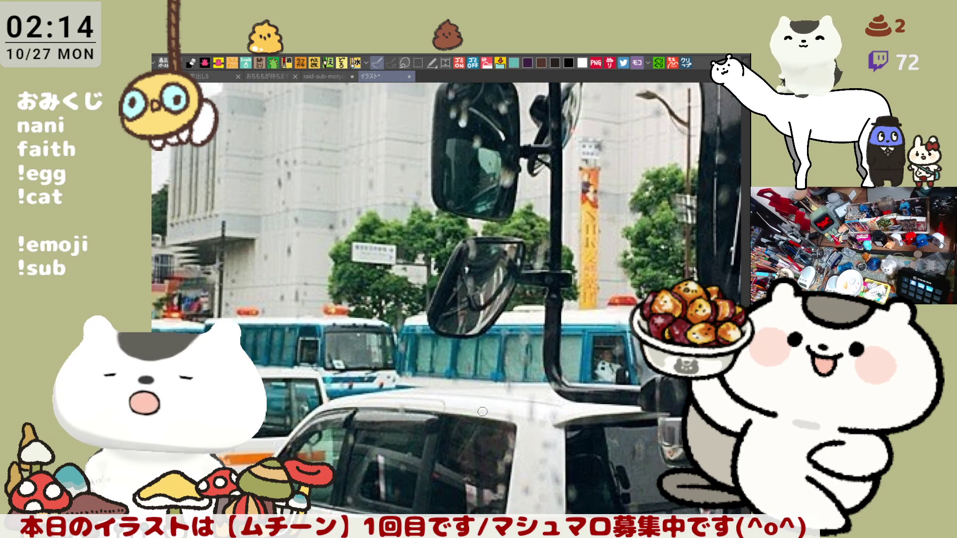
scroll(360, 343, down, 1)
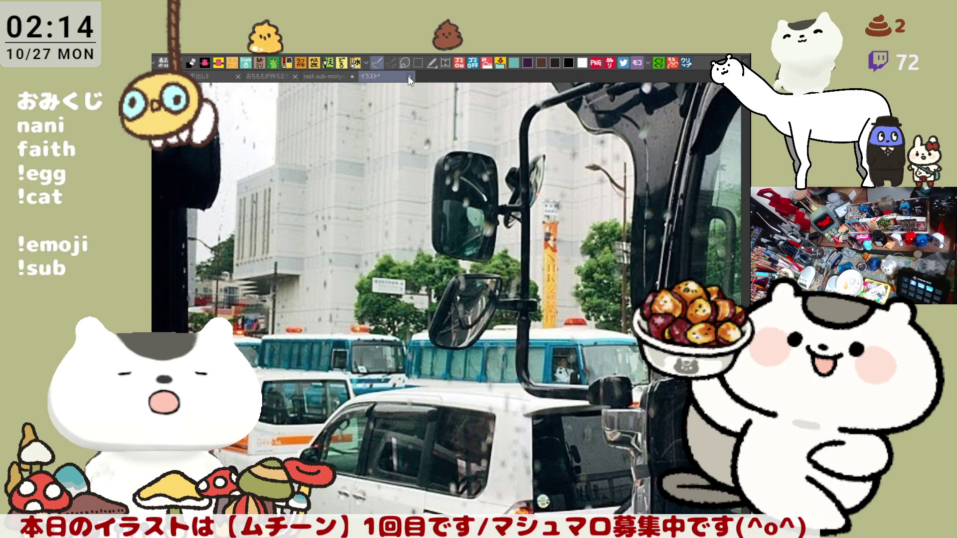
key(ctrl+w)
scroll(365, 222, down, 4)
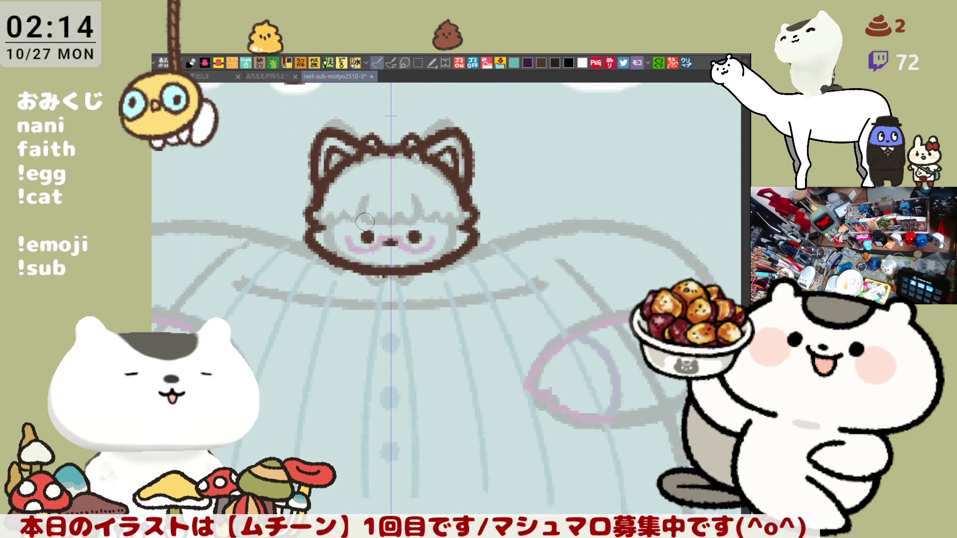
Step: Ink the mirrored brown arm line sweeping from the shoulder up toward the head
scroll(314, 178, up, 2)
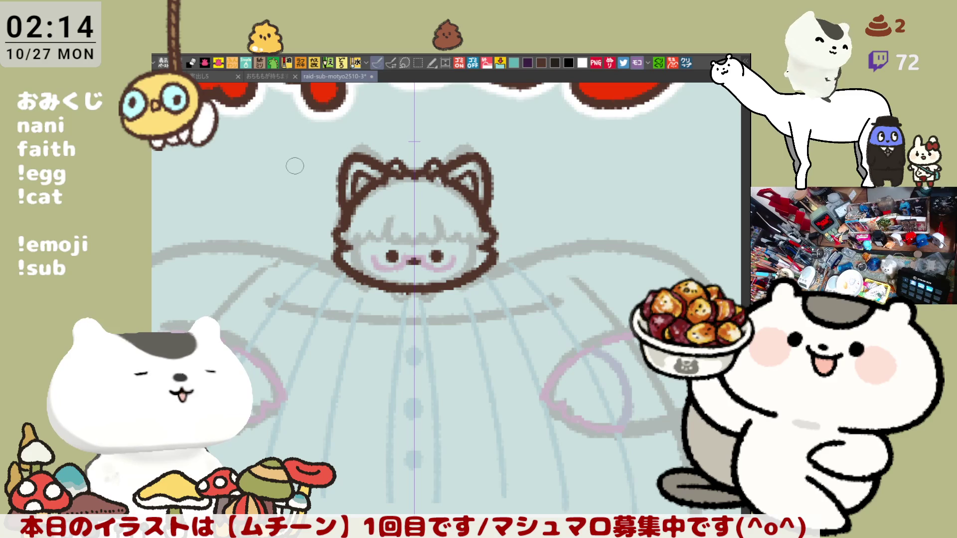
scroll(279, 282, down, 1)
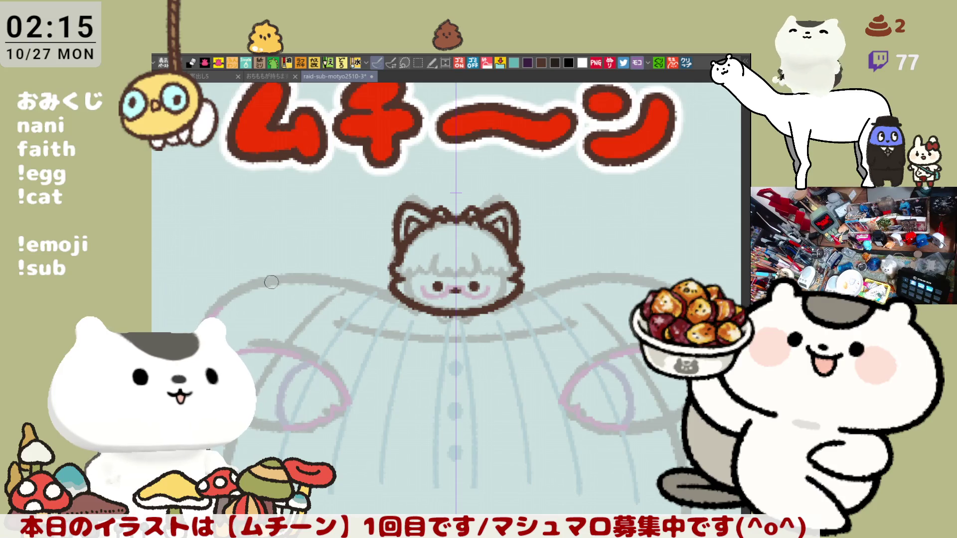
mouse_move(257, 278)
mouse_down()
mouse_move(391, 289)
mouse_move(275, 278)
mouse_move(384, 292)
mouse_up()
key(ctrl+z)
key(ctrl+z)
drag(270, 277, 399, 294)
key(ctrl+z)
drag(280, 277, 394, 293)
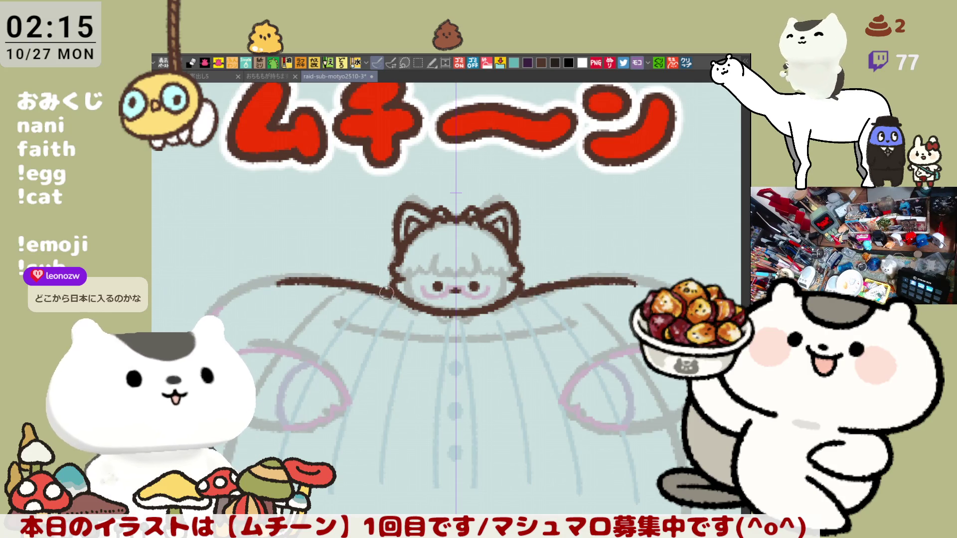
key(ctrl+z)
drag(279, 277, 394, 293)
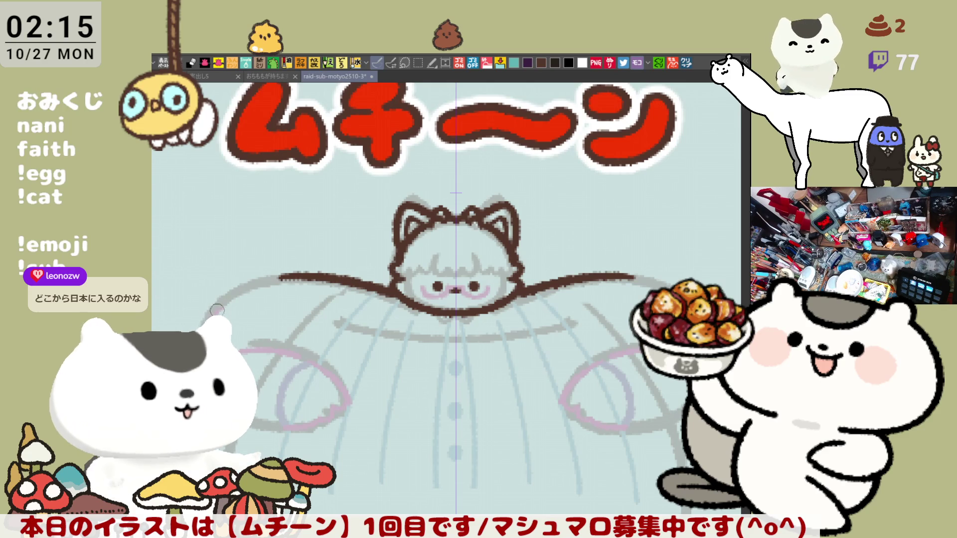
Step: Try inking the arm ends and the upper arm outline curving downward, mirrored on both sides
drag(225, 398, 264, 422)
key(ctrl+z)
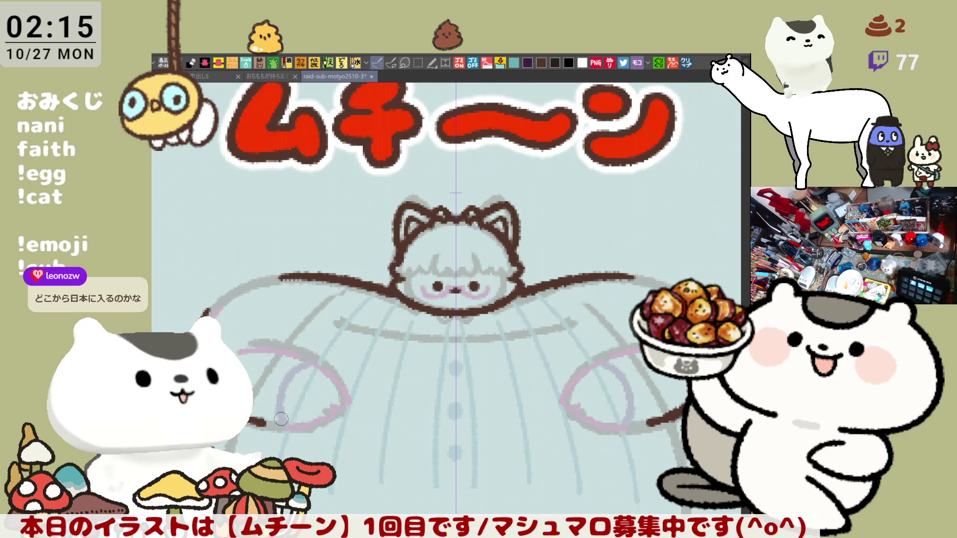
drag(278, 426, 320, 424)
key(ctrl+z)
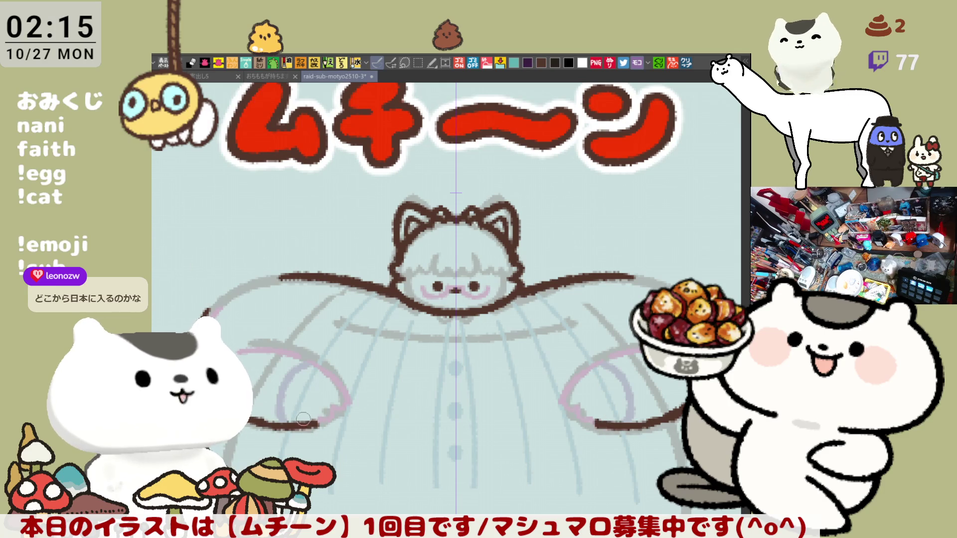
drag(252, 341, 313, 353)
key(ctrl+z)
key(ctrl+z)
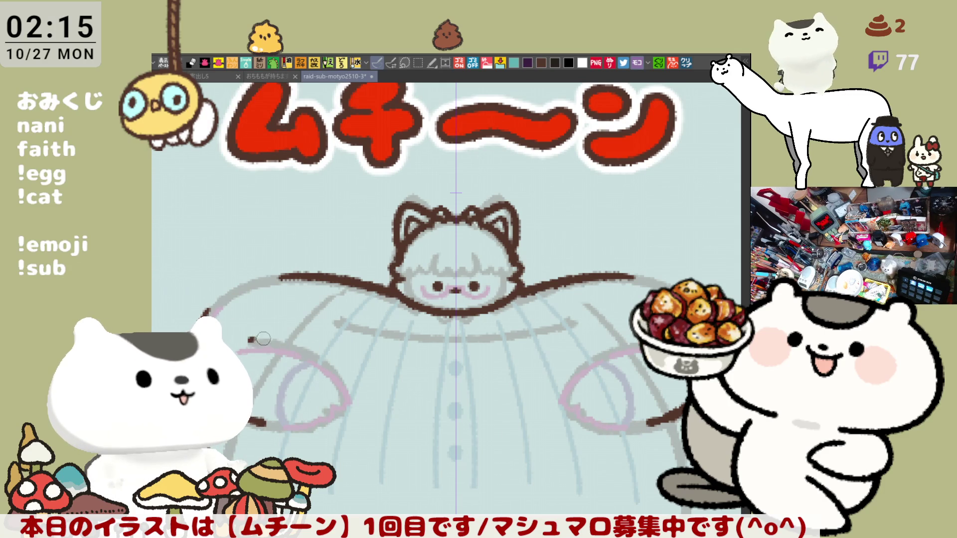
drag(248, 340, 307, 351)
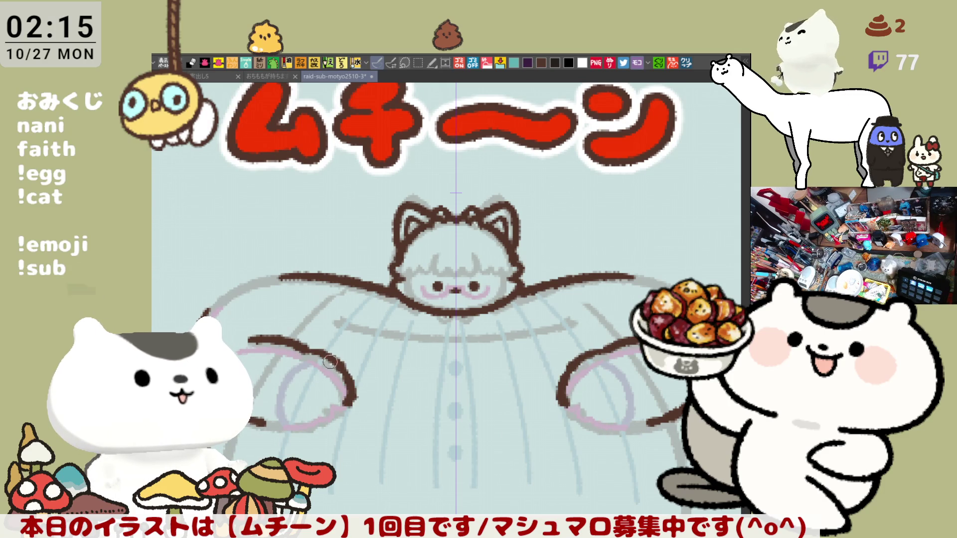
drag(312, 350, 347, 407)
key(ctrl+z)
mouse_move(305, 349)
mouse_down()
mouse_move(360, 389)
mouse_move(340, 397)
mouse_up()
key(ctrl+z)
Step: Ink the curved arm line from shoulder to elbow and the hooked arm ends, mirrored
drag(295, 340, 333, 373)
key(ctrl+z)
key(ctrl+z)
mouse_move(249, 341)
mouse_down()
mouse_move(295, 348)
mouse_move(343, 374)
mouse_move(351, 402)
mouse_up()
key(ctrl+z)
mouse_move(252, 339)
mouse_down()
mouse_move(330, 353)
mouse_move(359, 412)
mouse_up()
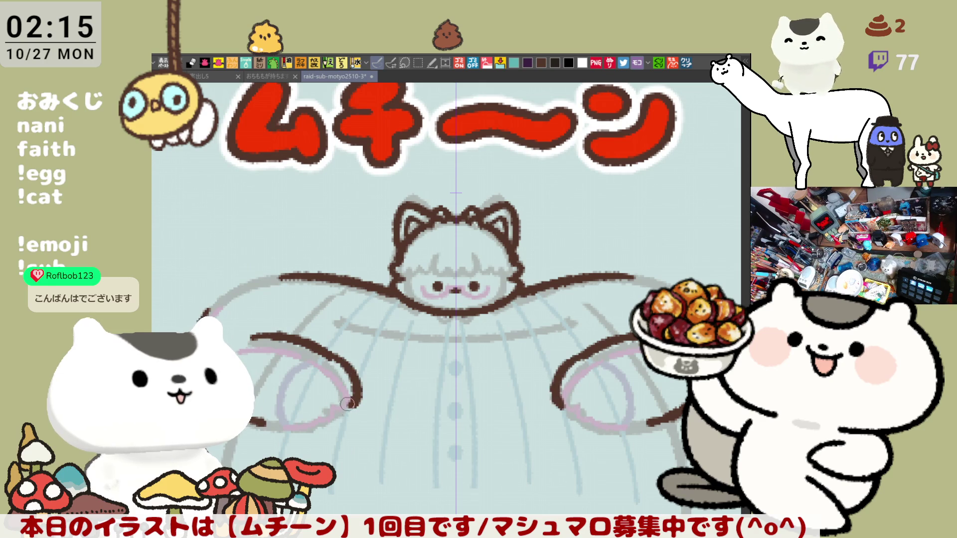
key(ctrl+z)
drag(328, 353, 355, 421)
key(ctrl+z)
key(ctrl+z)
mouse_move(322, 350)
mouse_down()
mouse_move(342, 409)
mouse_move(333, 425)
mouse_up()
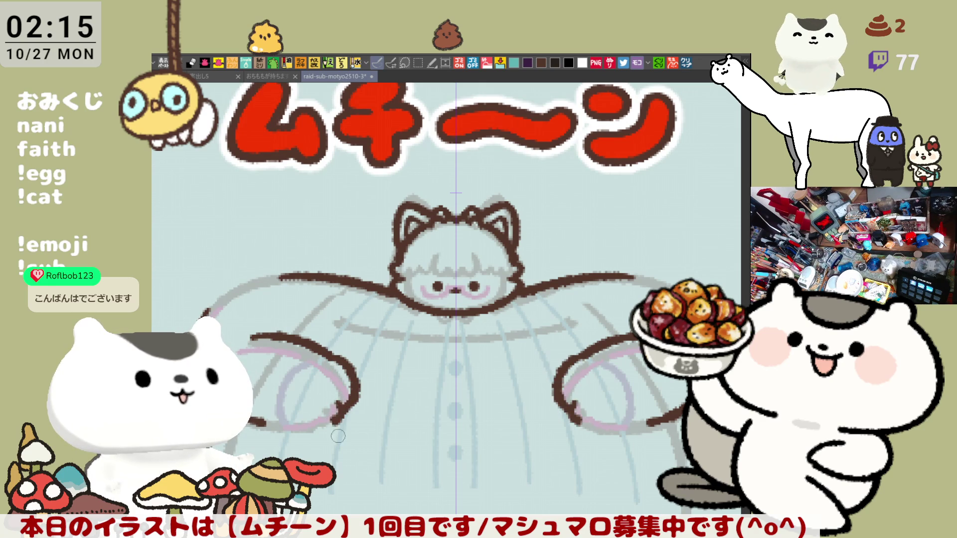
drag(330, 357, 350, 375)
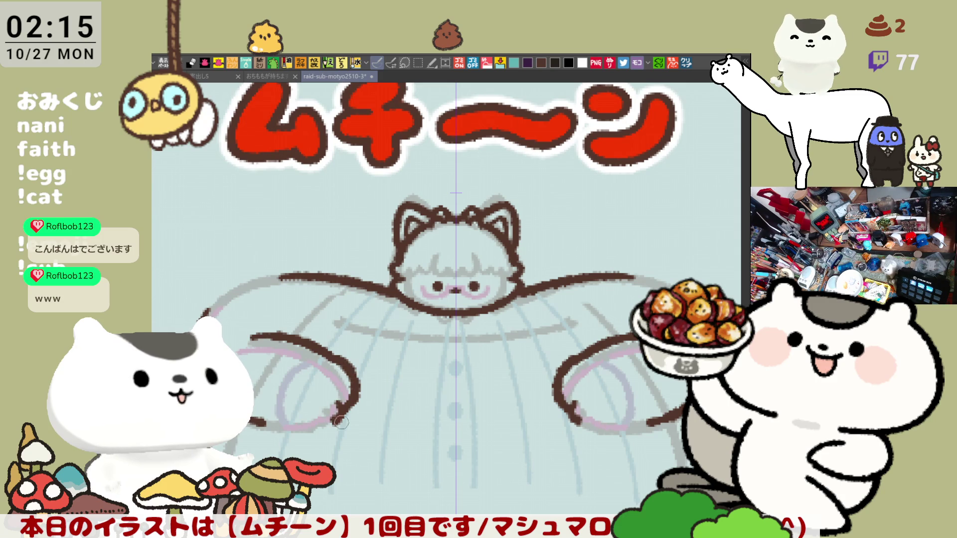
mouse_move(324, 413)
mouse_down()
mouse_move(322, 430)
mouse_move(332, 410)
mouse_move(290, 430)
mouse_up()
key(ctrl+z)
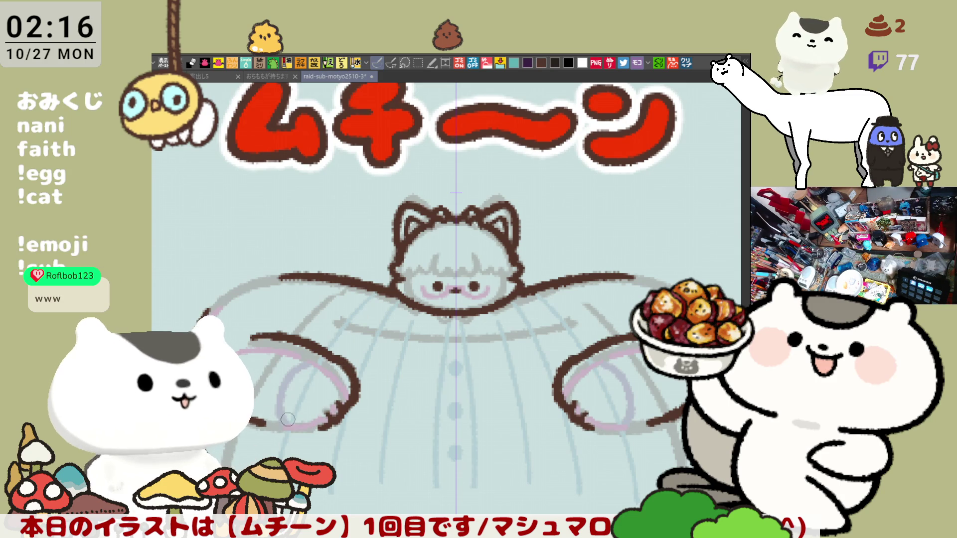
Step: Ink the arm bottoms and a broad shoulder curve rising toward the head on both sides
mouse_move(322, 425)
mouse_down()
mouse_move(283, 426)
mouse_move(331, 424)
mouse_up()
key(ctrl+z)
key(ctrl+z)
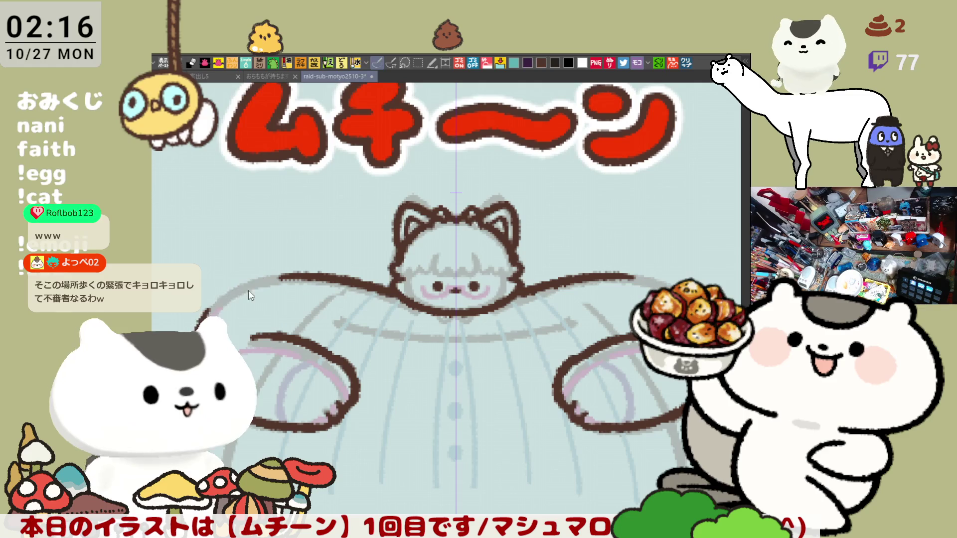
drag(217, 304, 257, 285)
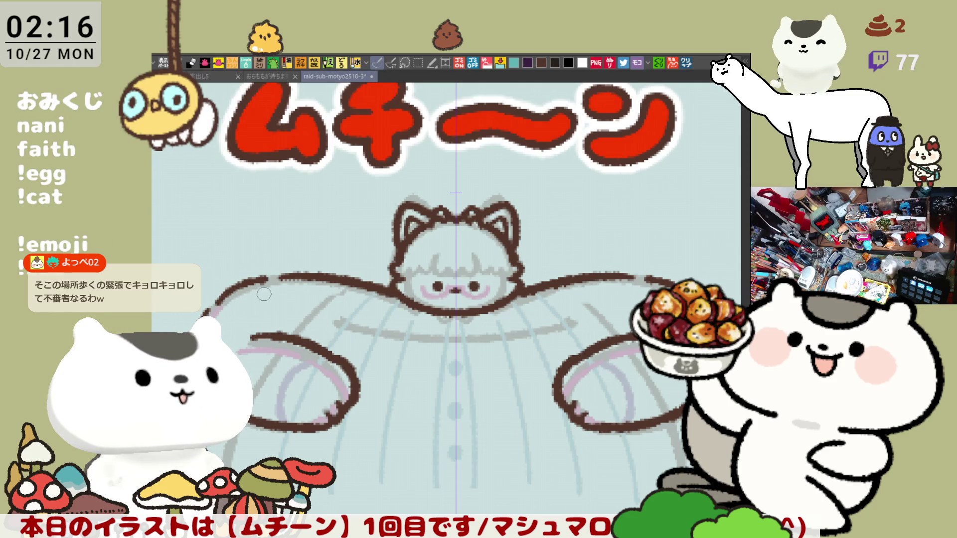
key(ctrl+z)
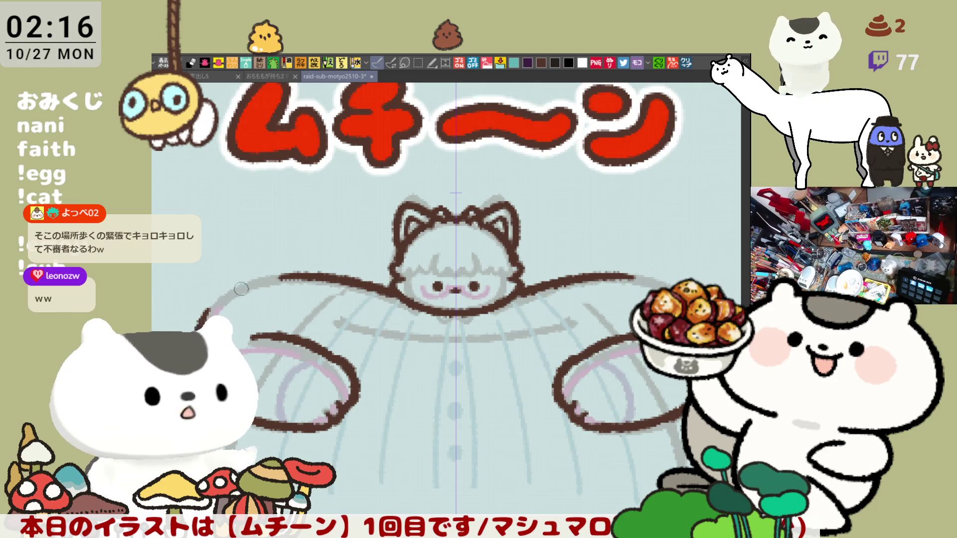
mouse_move(206, 316)
mouse_down()
mouse_move(253, 282)
mouse_move(297, 274)
mouse_up()
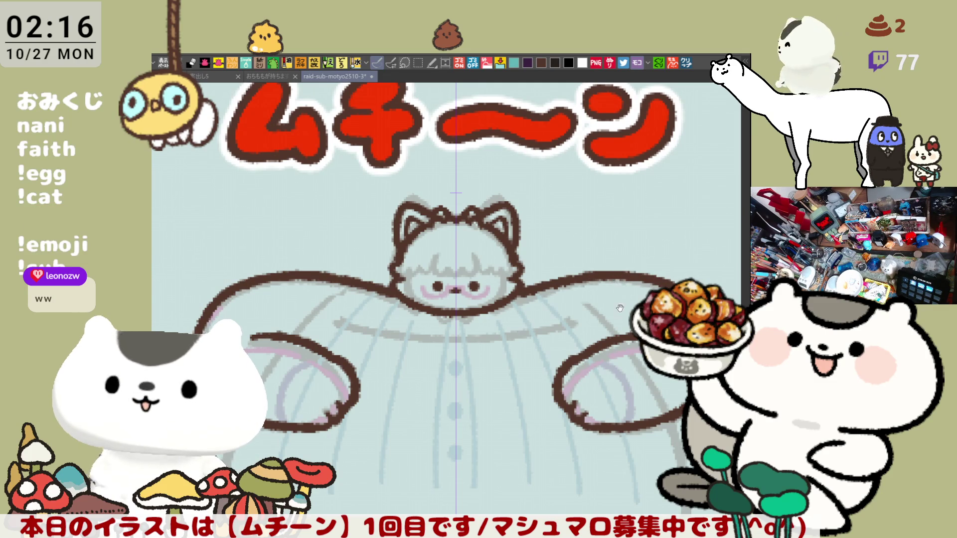
Step: Shift the view under the head and try mirrored hand curves there, undoing the attempt
drag(620, 310, 580, 258)
drag(351, 274, 374, 309)
key(ctrl+z)
Step: Try hook-shaped and scalloped mirrored strokes under the cat head, undoing each attempt
mouse_move(329, 255)
mouse_down()
mouse_move(347, 295)
mouse_move(383, 301)
mouse_up()
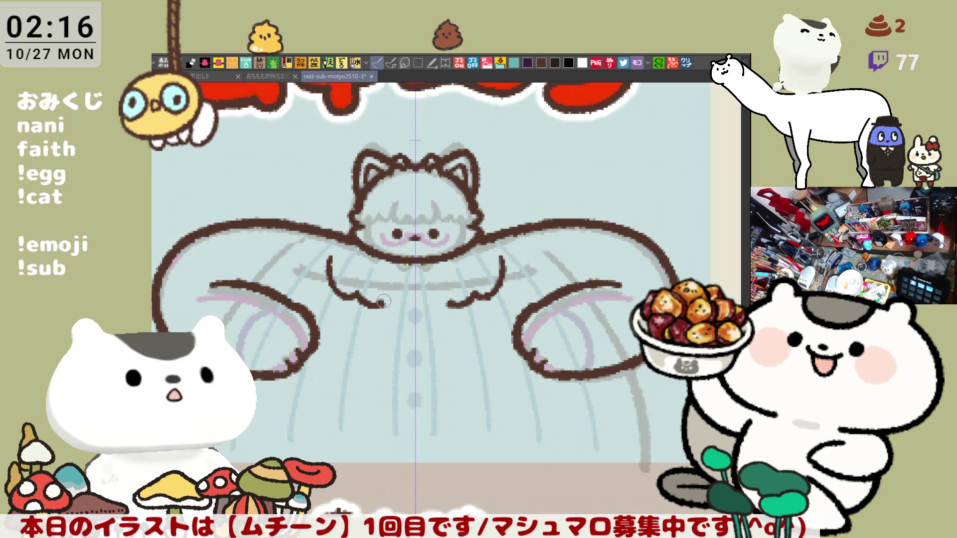
key(ctrl+z)
drag(332, 262, 367, 295)
key(ctrl+z)
mouse_move(329, 257)
mouse_down()
mouse_move(334, 289)
mouse_move(367, 295)
mouse_up()
mouse_move(338, 261)
mouse_down()
mouse_move(366, 294)
mouse_move(389, 289)
mouse_move(356, 294)
mouse_move(385, 287)
mouse_move(401, 305)
mouse_up()
key(ctrl+z)
key(ctrl+z)
key(ctrl+z)
mouse_move(353, 271)
mouse_down()
mouse_move(367, 291)
mouse_move(425, 305)
mouse_up()
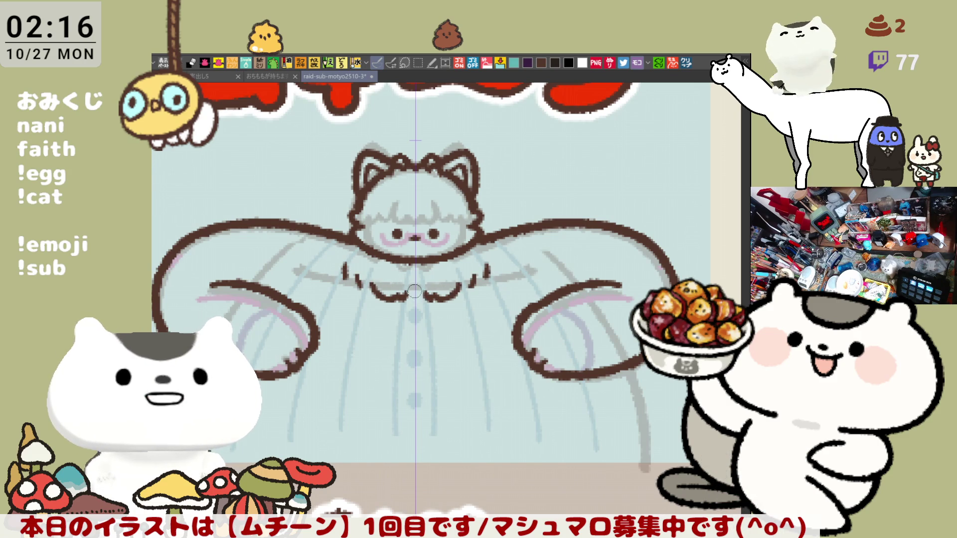
key(ctrl+z)
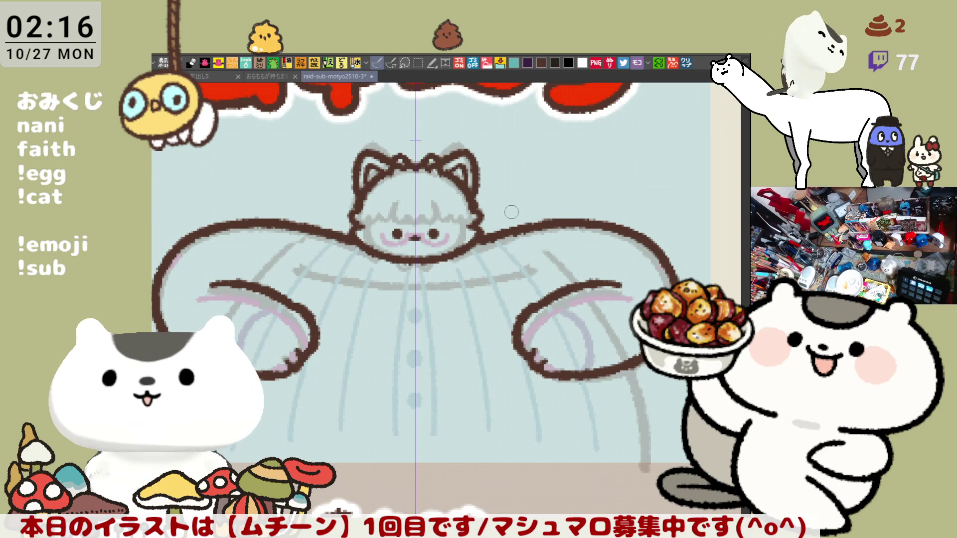
Step: Ink the peaked brown line joining the head to each shoulder
mouse_move(476, 220)
mouse_down()
mouse_move(521, 214)
mouse_move(531, 225)
mouse_move(509, 207)
mouse_move(541, 224)
mouse_move(506, 198)
mouse_move(547, 225)
mouse_up()
key(ctrl+z)
key(ctrl+z)
drag(479, 220, 486, 220)
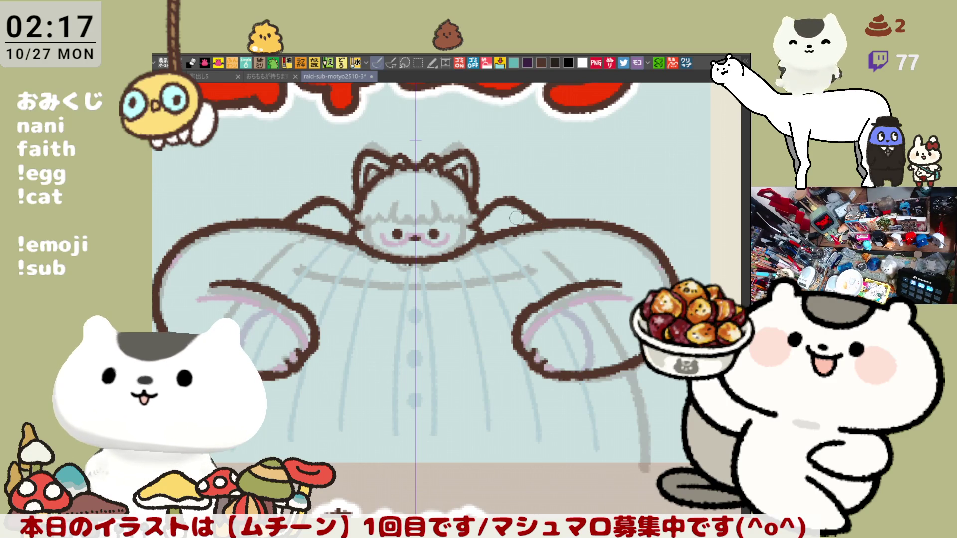
mouse_move(331, 207)
mouse_down()
mouse_move(342, 214)
mouse_move(333, 205)
mouse_up()
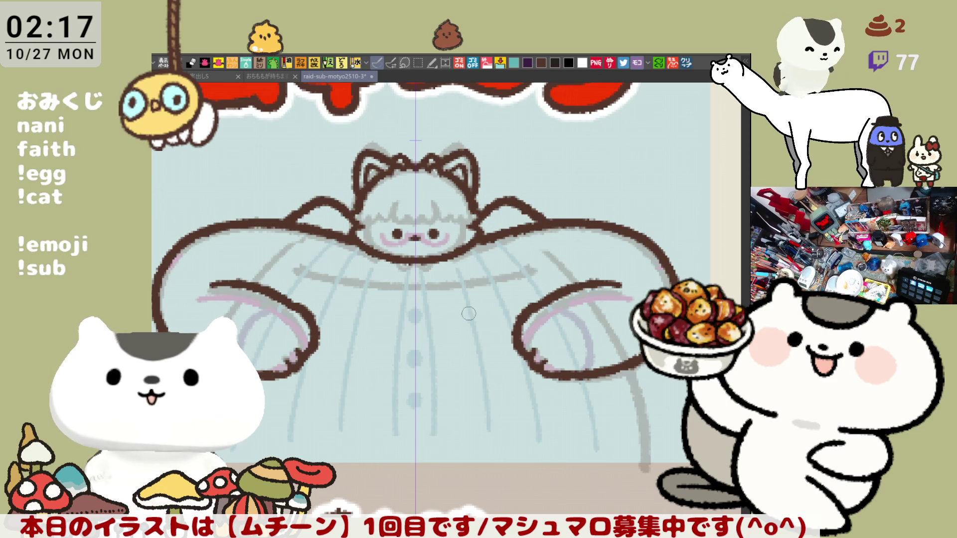
Step: Add small mirrored brown finger strokes on both arms' hands
drag(405, 350, 439, 323)
drag(305, 231, 276, 263)
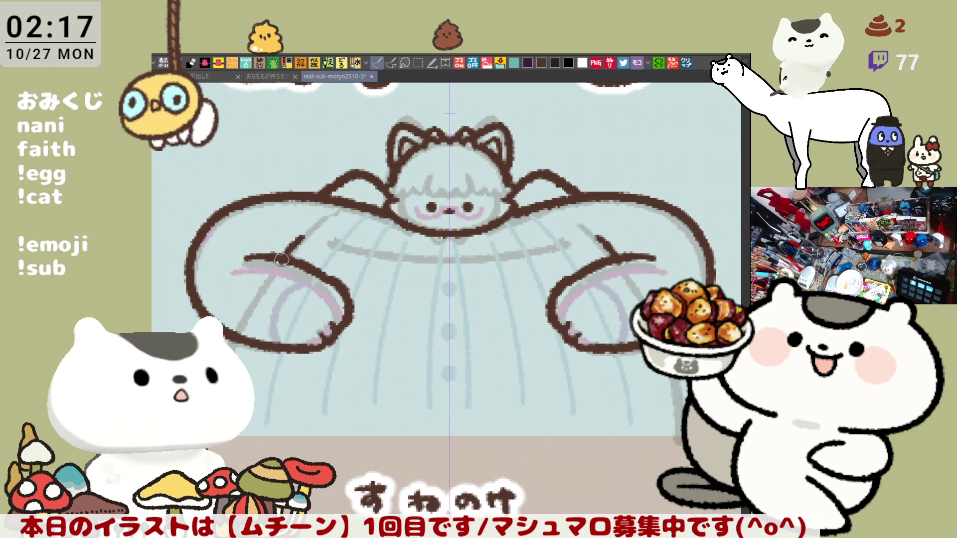
key(ctrl+z)
drag(306, 228, 283, 255)
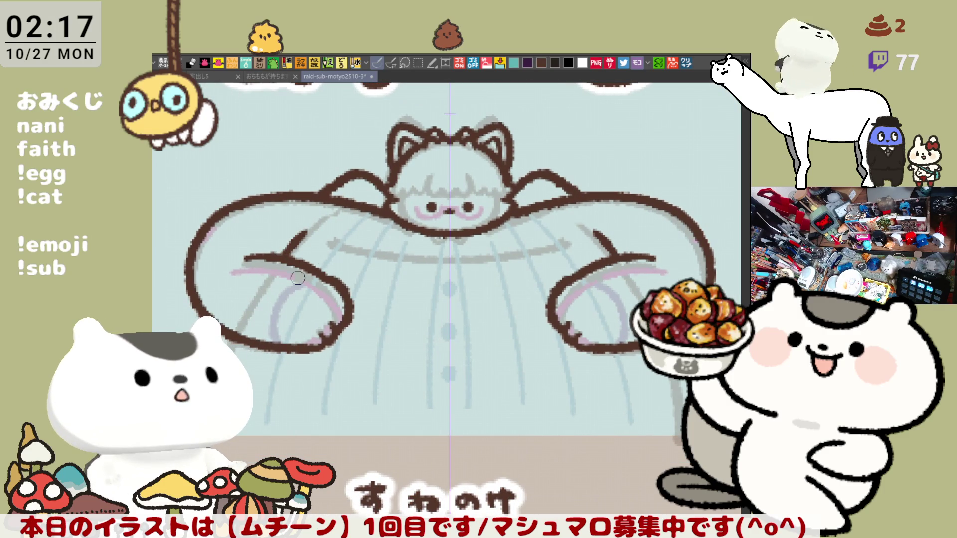
drag(219, 378, 227, 436)
key(ctrl+z)
drag(218, 377, 227, 439)
key(ctrl+z)
drag(218, 377, 235, 444)
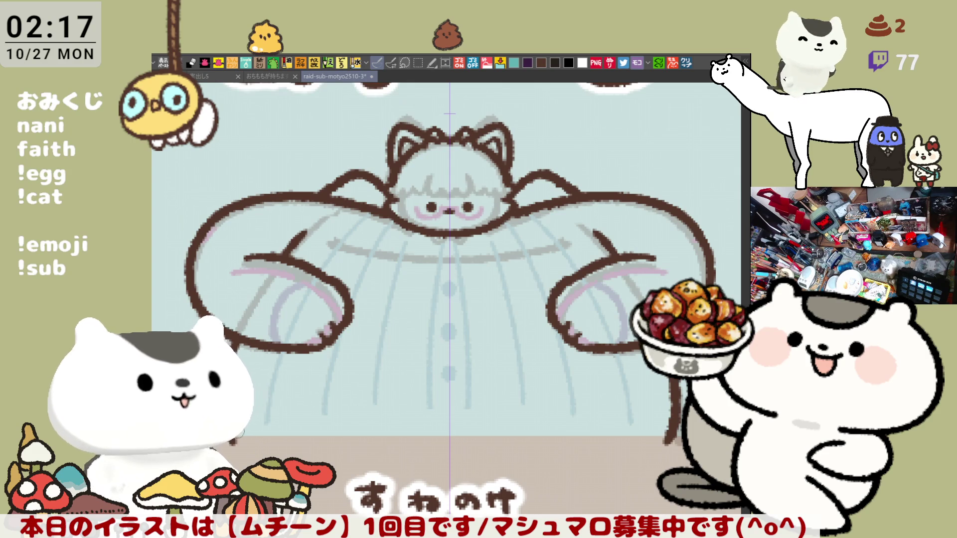
Step: Recentre the view on the cat's face and hide the vertical symmetry ruler with Ctrl+1
scroll(452, 343, down, 4)
mouse_move(396, 322)
mouse_down()
mouse_move(601, 299)
mouse_move(449, 239)
mouse_up()
scroll(464, 290, up, 5)
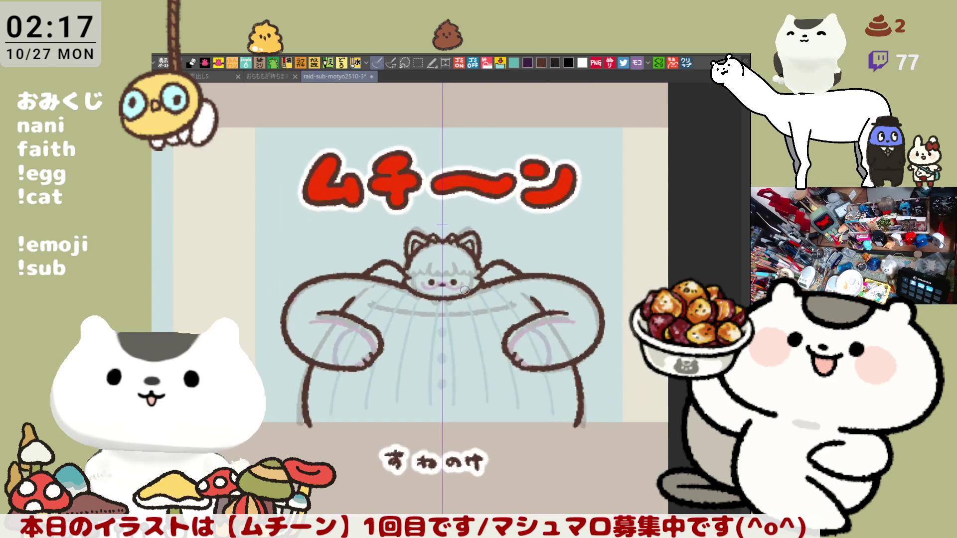
scroll(464, 290, down, 1)
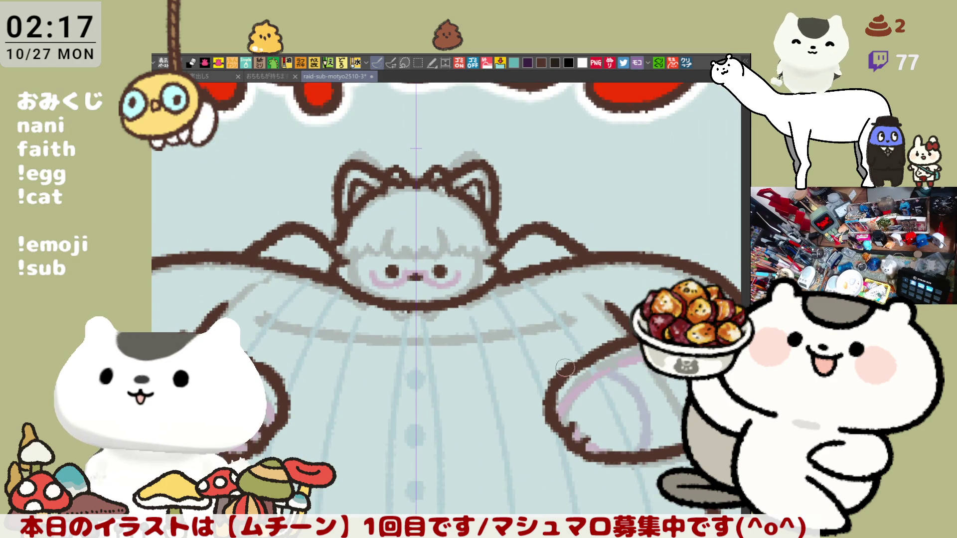
drag(532, 440, 575, 368)
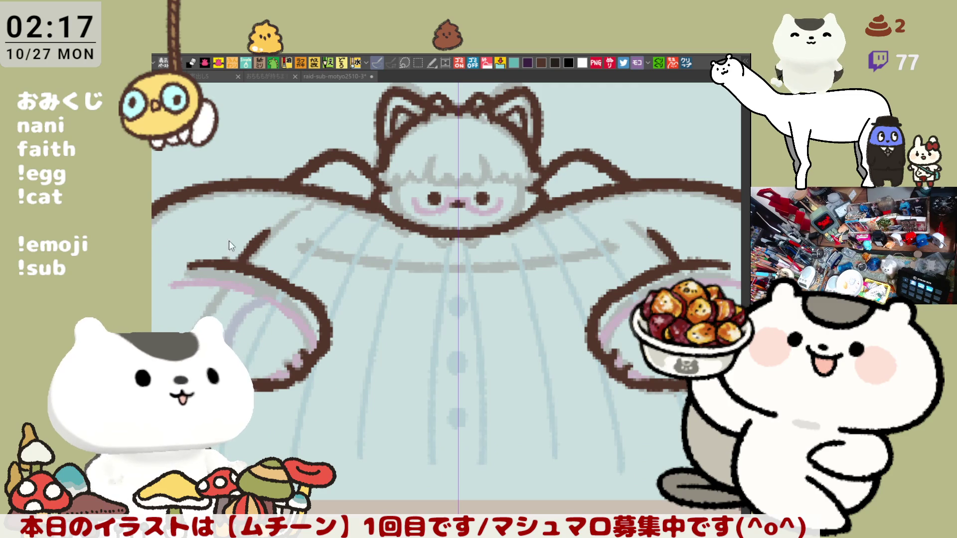
drag(440, 307, 385, 341)
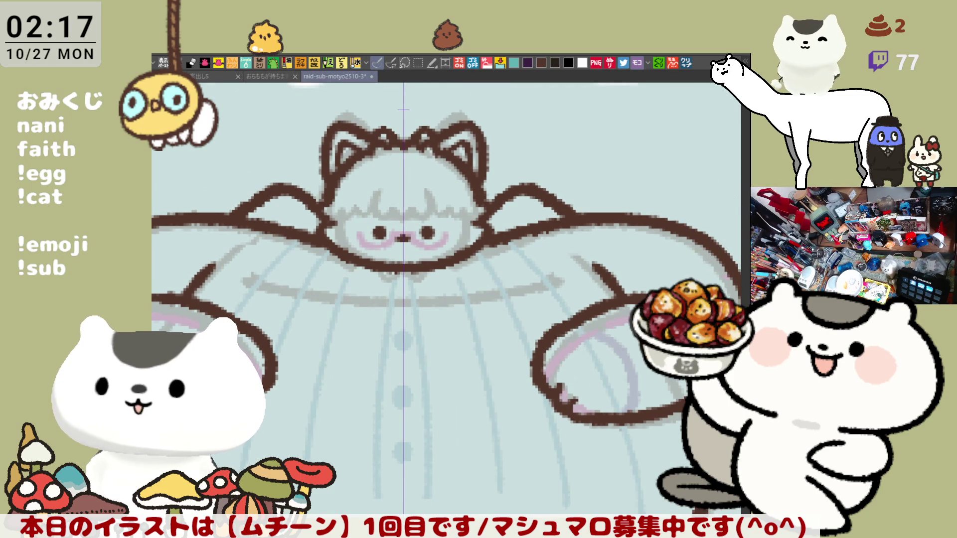
key(ctrl+1)
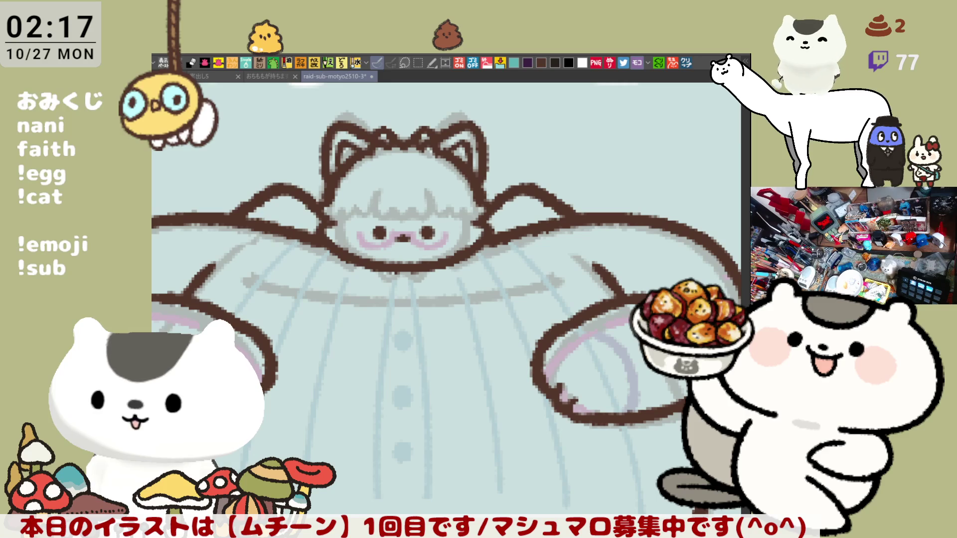
drag(567, 513, 403, 454)
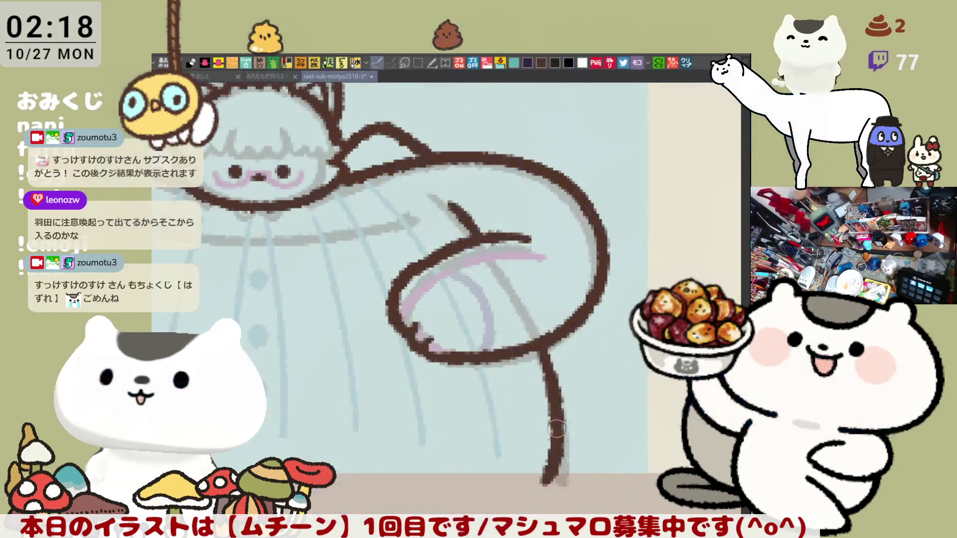
Step: Try drawing a short brown branch sweeping right off the right leg line
drag(557, 428, 629, 404)
key(ctrl+z)
drag(559, 431, 618, 413)
key(ctrl+z)
drag(554, 439, 629, 404)
key(ctrl+z)
Step: Keep reshaping the leg branch stroke, then open the latest announcements panel
drag(557, 438, 625, 407)
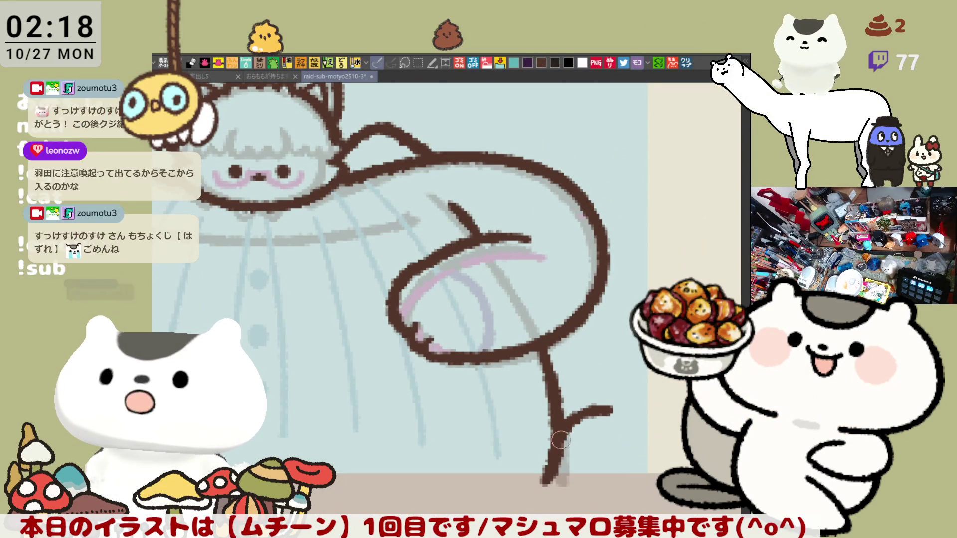
key(ctrl+z)
drag(561, 435, 631, 405)
key(ctrl+z)
mouse_move(559, 435)
mouse_down()
mouse_move(626, 412)
mouse_move(579, 423)
mouse_move(617, 406)
mouse_up()
key(ctrl+z)
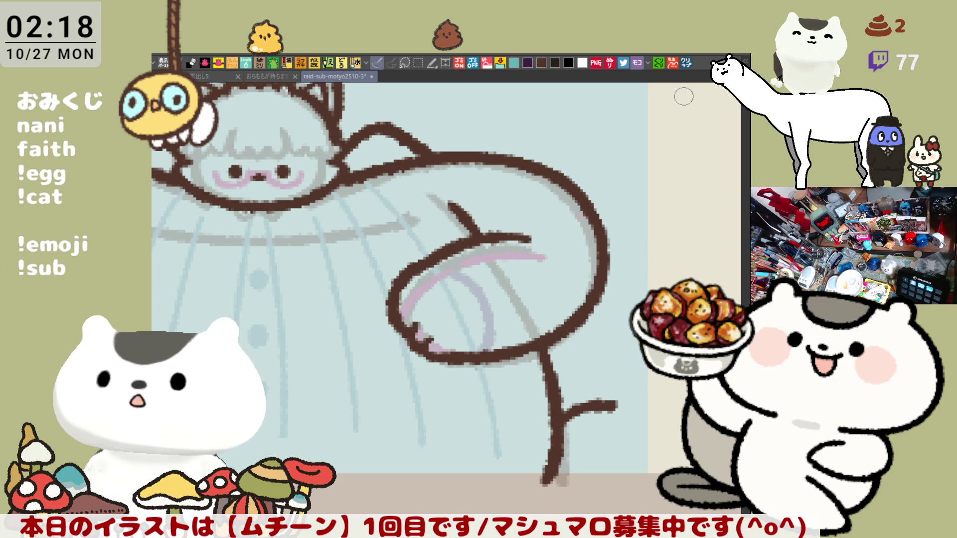
click(687, 62)
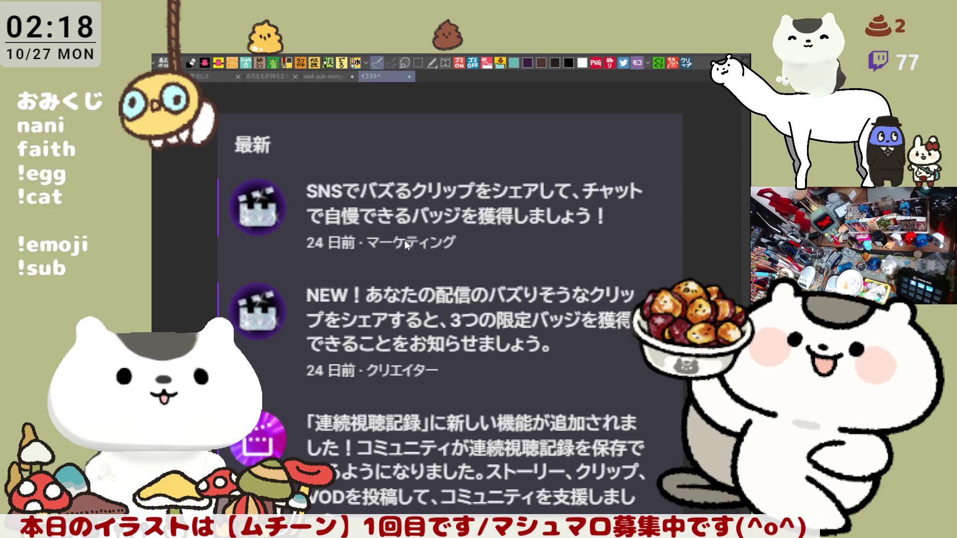
key(ctrl+w)
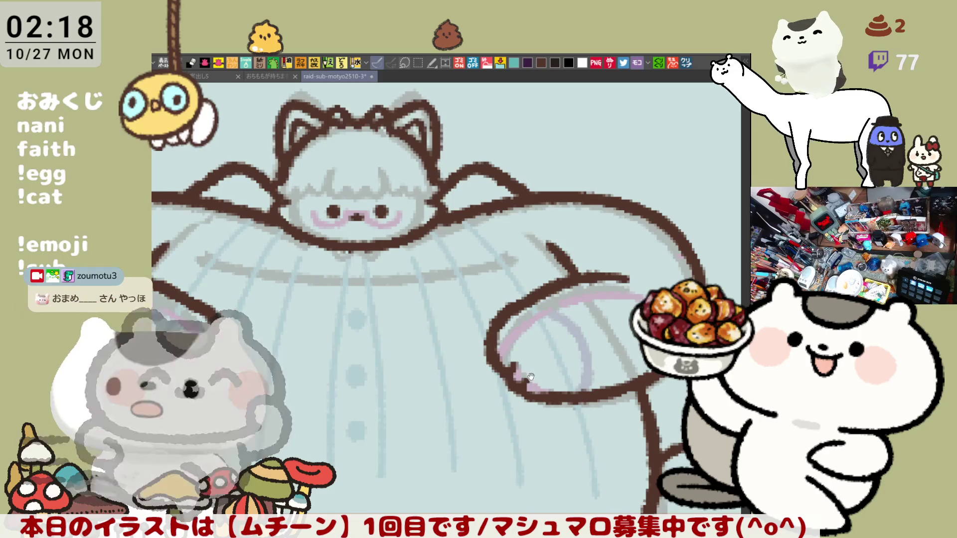
Step: Redraw the brown leg branch so it rises right and curls down near the canvas bottom
drag(530, 376, 380, 316)
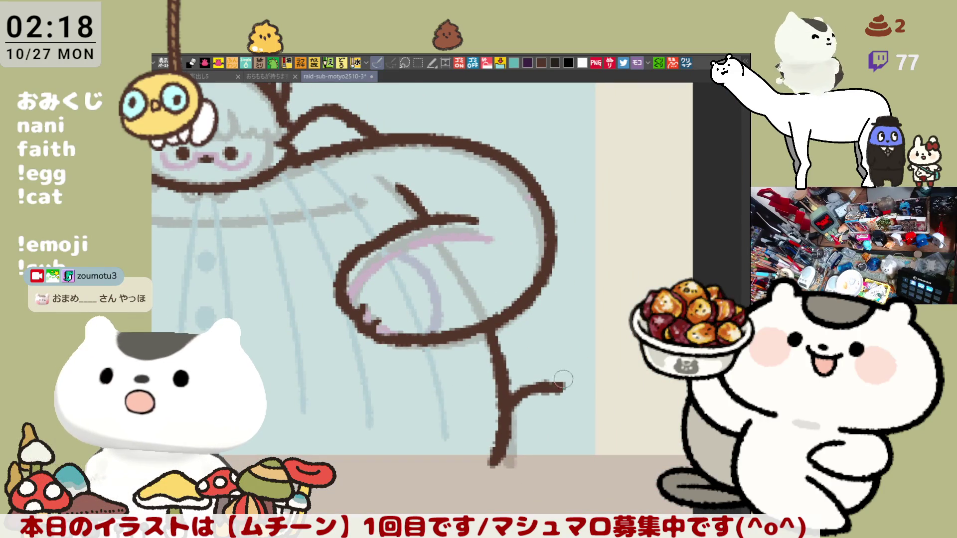
mouse_move(559, 392)
mouse_down()
mouse_move(619, 392)
mouse_move(620, 466)
mouse_move(569, 384)
mouse_move(610, 422)
mouse_move(601, 456)
mouse_up()
key(ctrl+z)
key(ctrl+z)
mouse_move(553, 390)
mouse_down()
mouse_move(591, 367)
mouse_move(602, 456)
mouse_up()
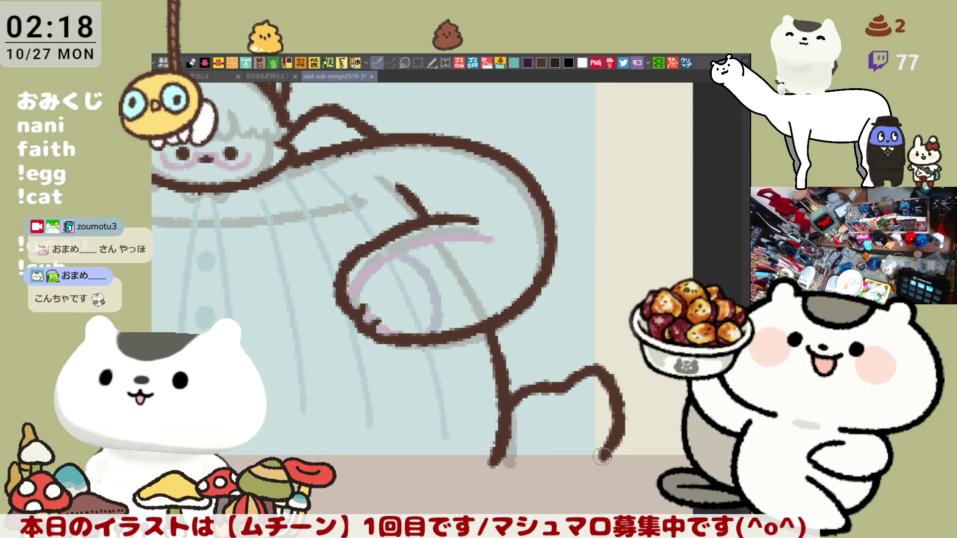
key(ctrl+z)
mouse_move(549, 390)
mouse_down()
mouse_move(596, 368)
mouse_move(601, 459)
mouse_up()
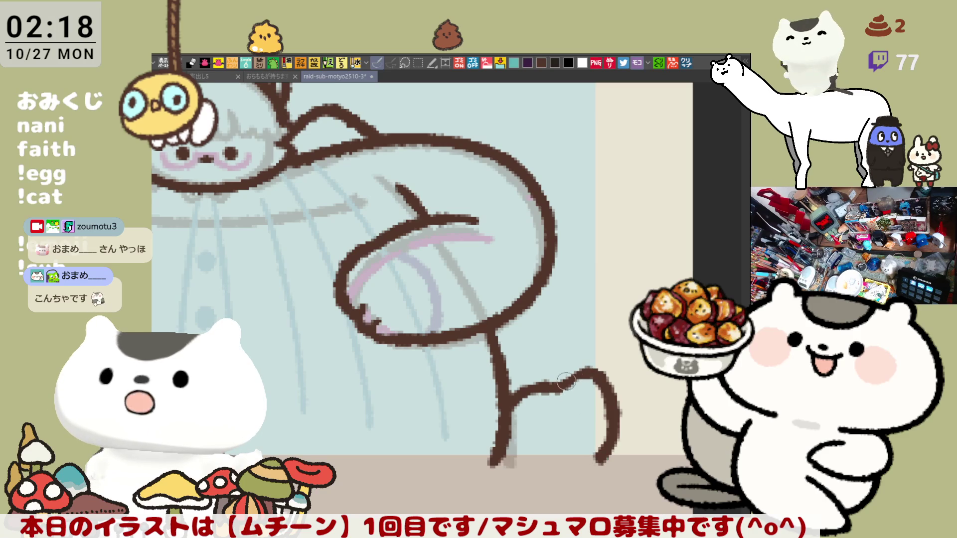
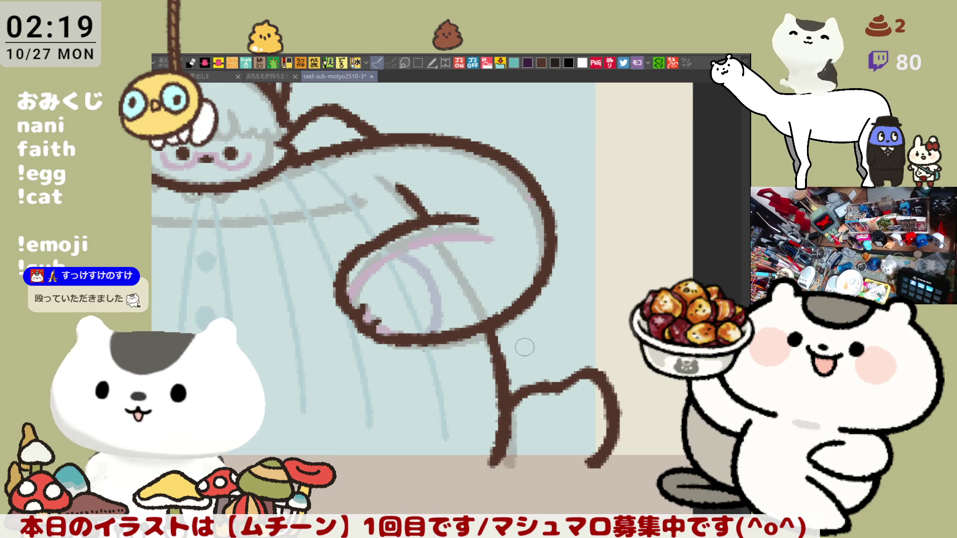
Step: Try blue marks beside the face with a vertical symmetry guide, undoing the oversized brackets
scroll(519, 318, down, 3)
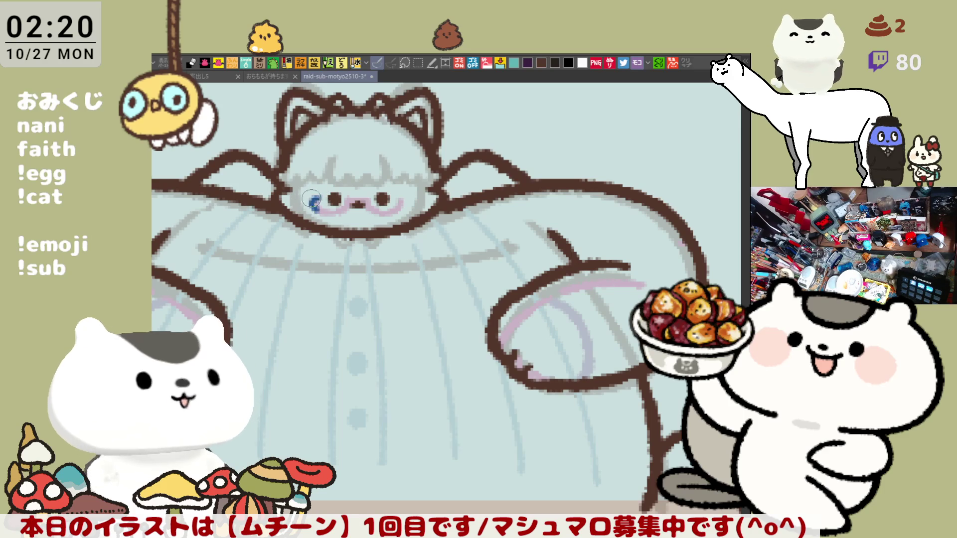
drag(315, 199, 312, 212)
key(ctrl+z)
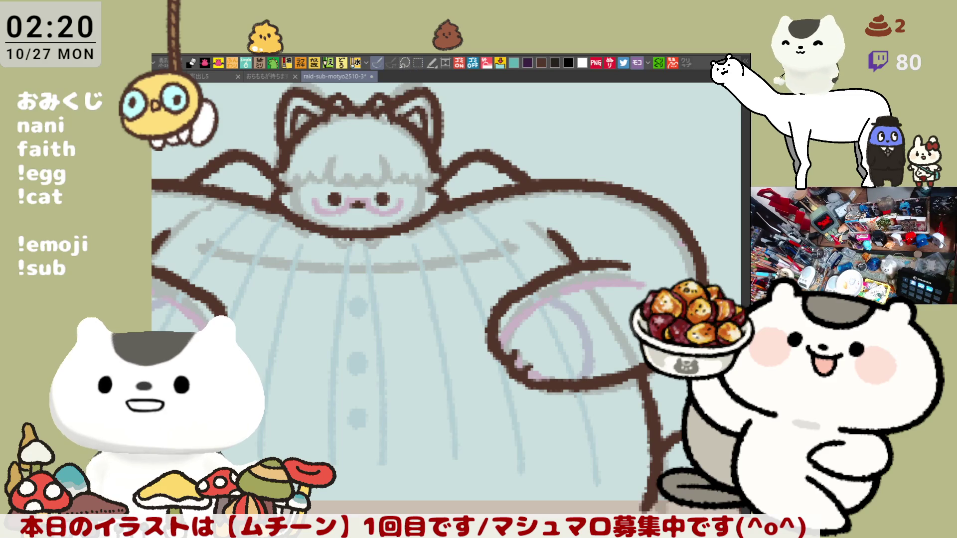
key(alt+bracketright)
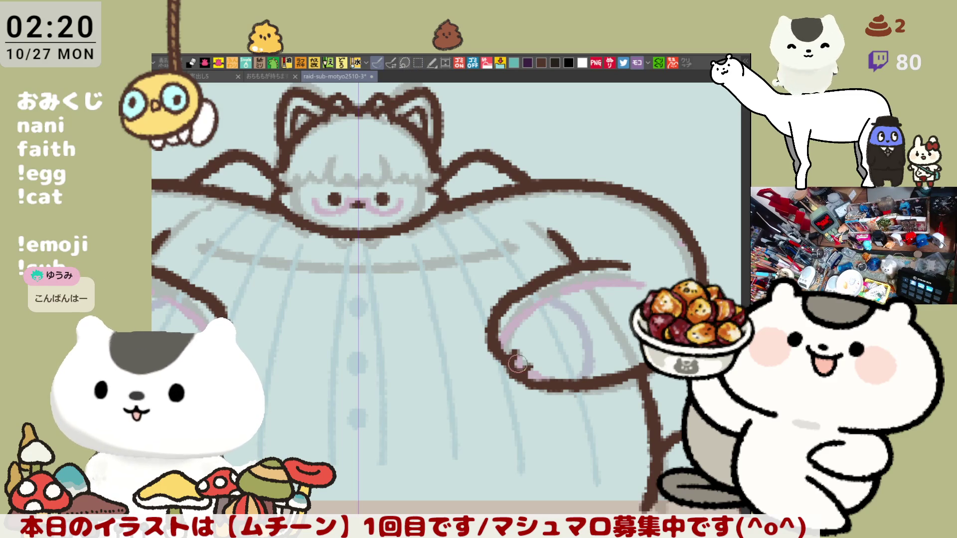
mouse_move(312, 195)
mouse_down()
mouse_move(315, 210)
mouse_move(307, 199)
mouse_move(300, 205)
mouse_up()
key(ctrl+z)
key(ctrl+z)
key(ctrl+z)
key(ctrl+z)
key(ctrl+z)
key(ctrl+z)
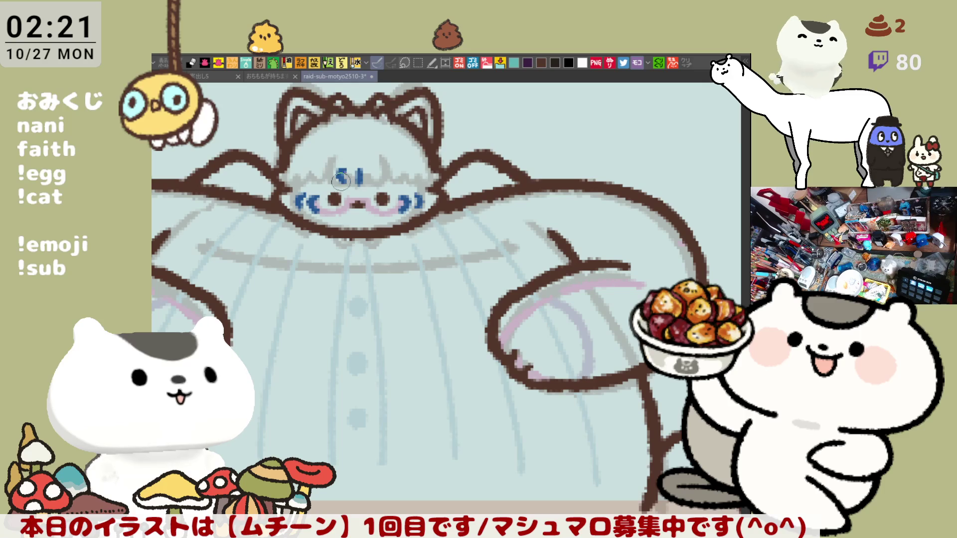
Step: Try blue dashes, curves and a question-mark stroke above the eyes, undoing each attempt
drag(343, 175, 341, 179)
key(ctrl+z)
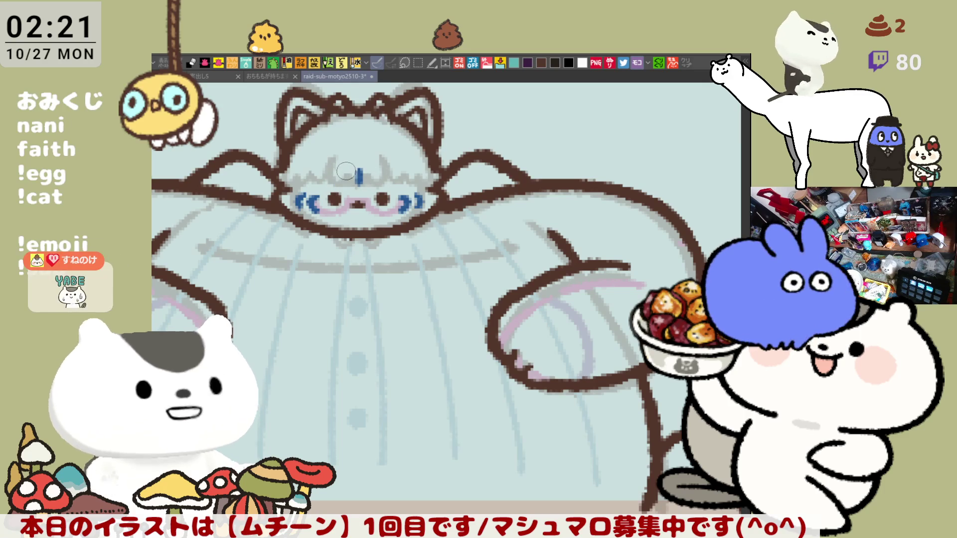
mouse_move(343, 171)
mouse_down()
mouse_move(334, 172)
mouse_move(344, 178)
mouse_up()
key(ctrl+z)
key(ctrl+z)
mouse_move(342, 171)
mouse_down()
mouse_move(378, 171)
mouse_move(384, 183)
mouse_up()
key(ctrl+z)
key(ctrl+z)
key(ctrl+z)
key(ctrl+z)
key(ctrl+z)
key(ctrl+z)
key(ctrl+z)
key(ctrl+z)
key(ctrl+z)
key(ctrl+z)
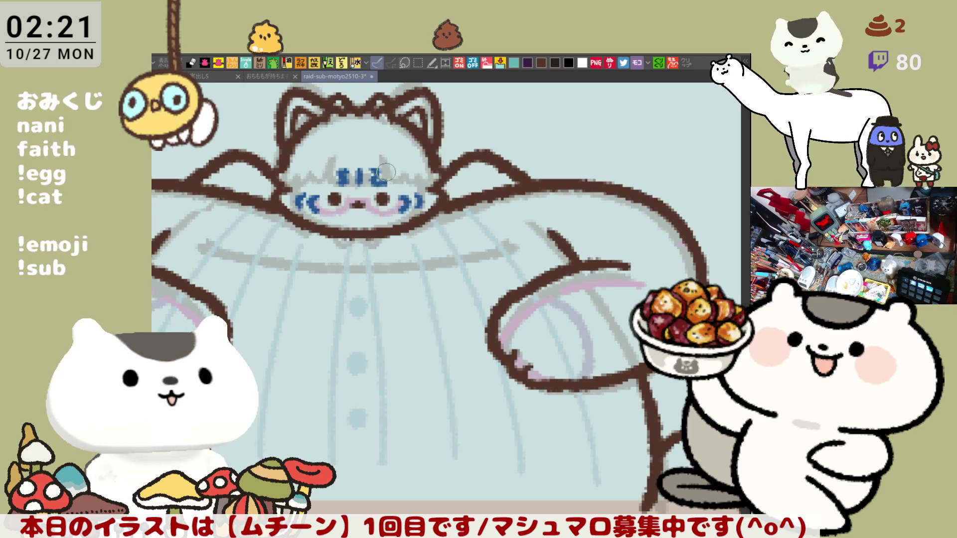
key(ctrl+z)
drag(373, 168, 378, 185)
key(ctrl+z)
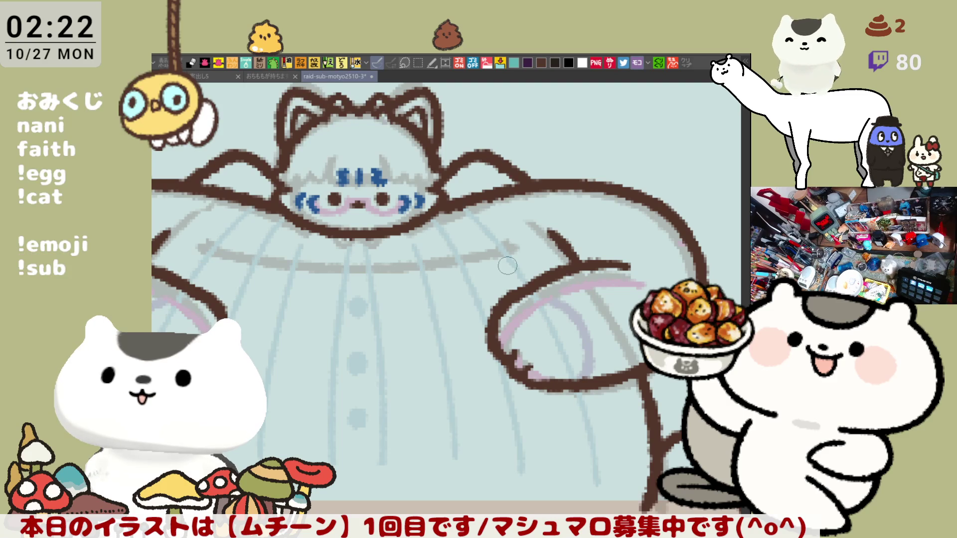
drag(533, 339, 449, 284)
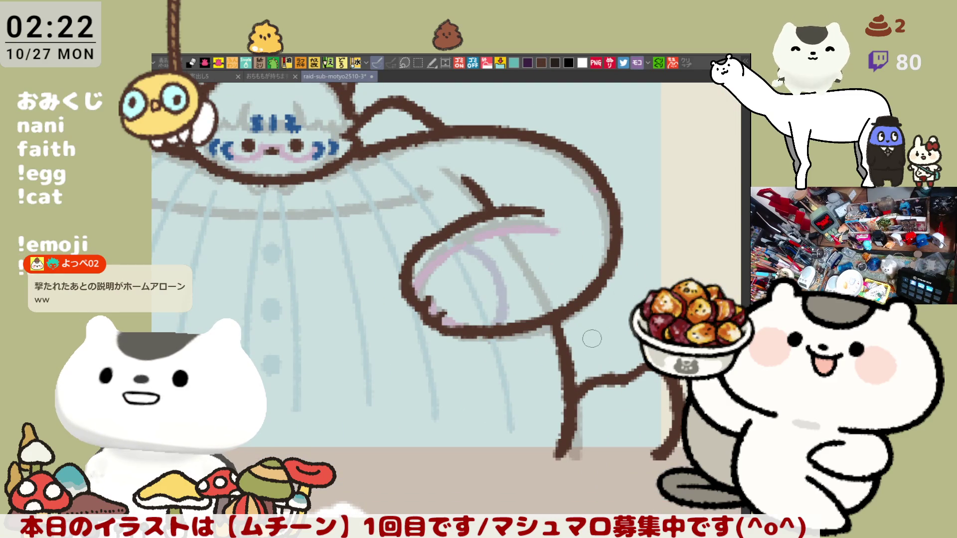
Step: Join the lower-right outline with a short brown stroke, then recentre on the girl's head
drag(577, 393, 640, 371)
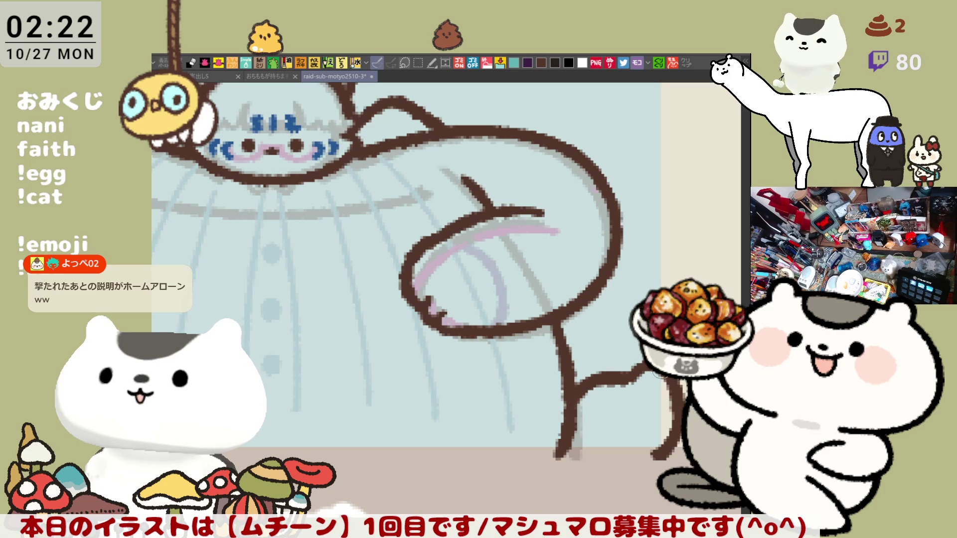
drag(502, 399, 557, 414)
scroll(557, 413, down, 2)
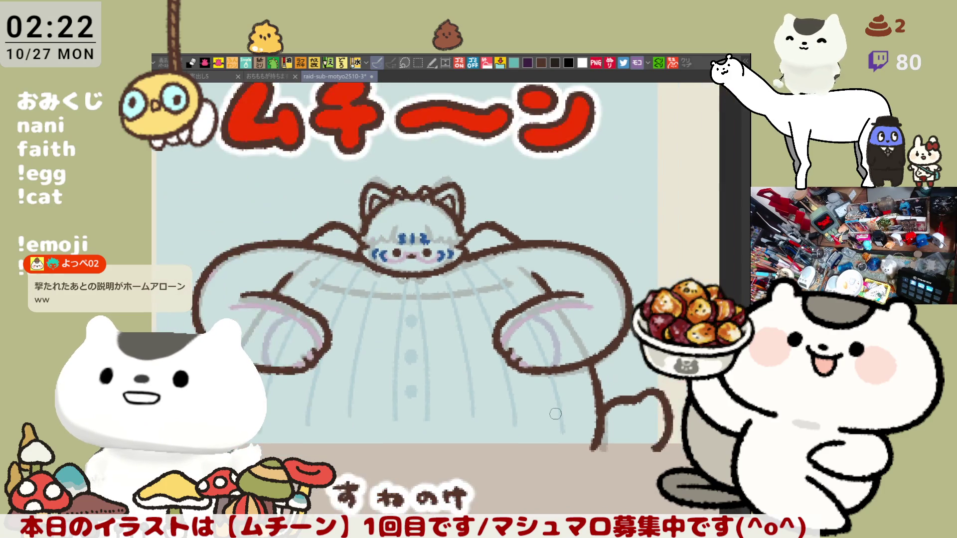
scroll(503, 379, up, 2)
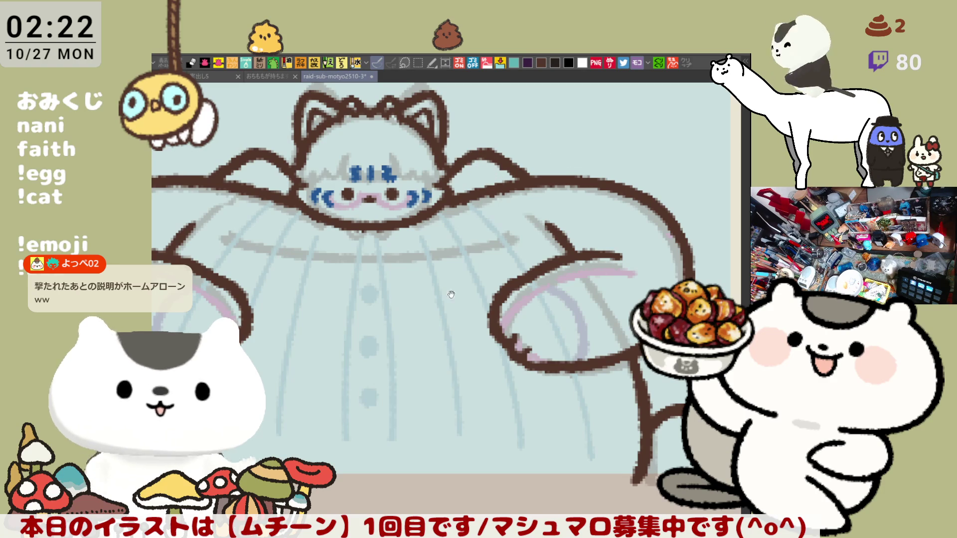
drag(449, 288, 487, 297)
drag(422, 285, 454, 294)
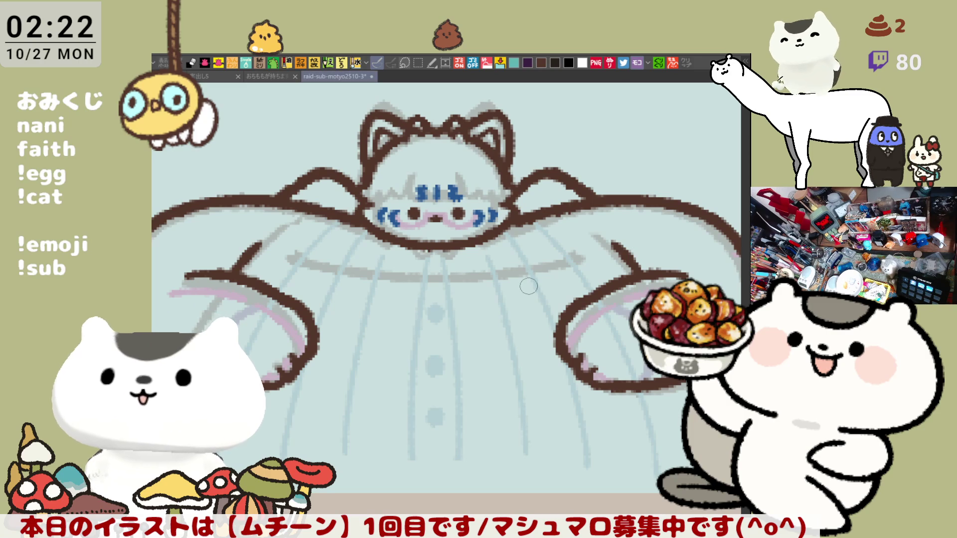
scroll(529, 286, down, 3)
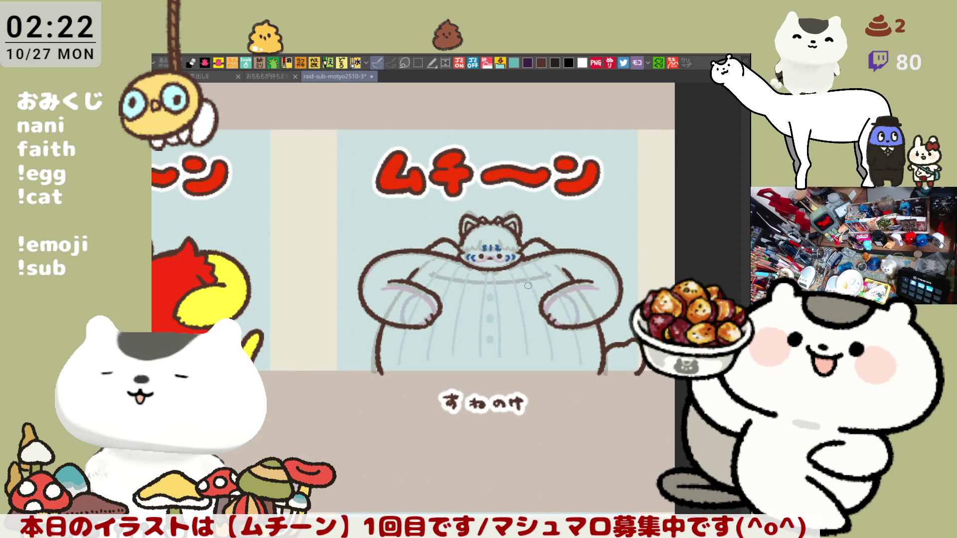
scroll(528, 286, up, 3)
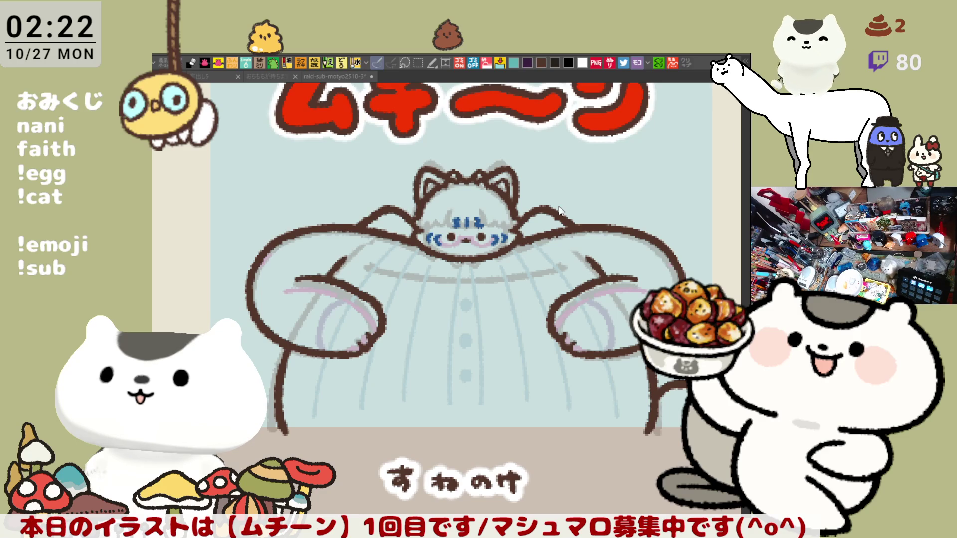
scroll(559, 209, up, 3)
scroll(461, 277, up, 1)
Step: Try brown strokes under both arms on the belly, undoing each attempt
drag(501, 332, 471, 369)
key(ctrl+z)
drag(494, 330, 471, 367)
key(ctrl+z)
mouse_move(483, 324)
mouse_down()
mouse_move(469, 352)
mouse_move(516, 374)
mouse_move(550, 328)
mouse_up()
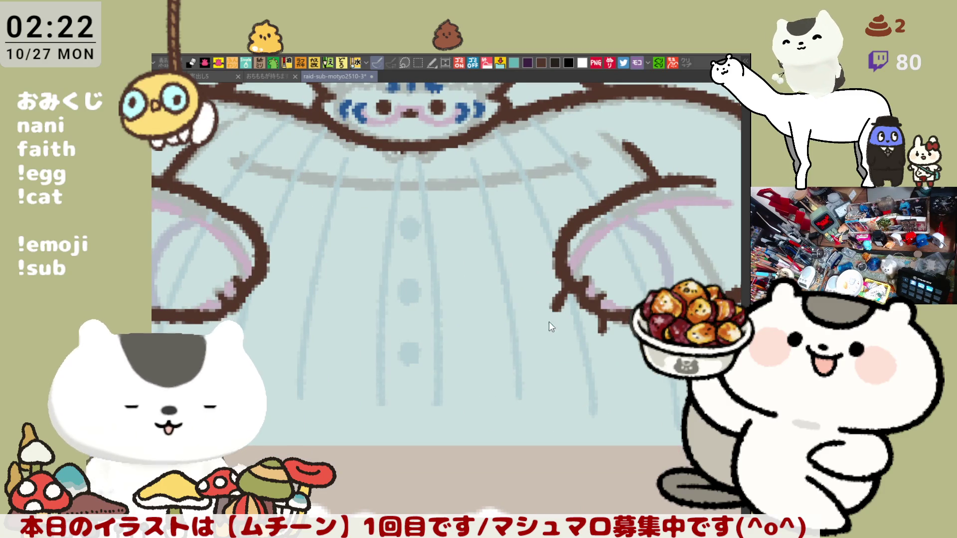
key(ctrl+z)
mouse_move(564, 282)
mouse_down()
mouse_move(547, 311)
mouse_move(600, 329)
mouse_up()
key(ctrl+z)
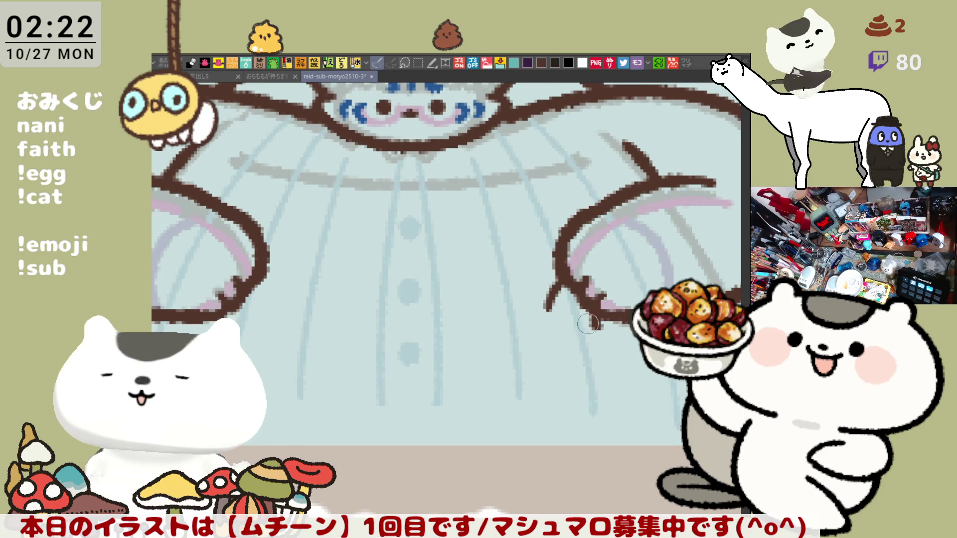
Step: Form the creature's round brown outline with a hooked curve and a closing bottom stroke
drag(546, 301, 519, 389)
key(ctrl+z)
mouse_move(548, 301)
mouse_down()
mouse_move(520, 385)
mouse_move(556, 409)
mouse_up()
key(ctrl+z)
mouse_move(548, 300)
mouse_down()
mouse_move(513, 339)
mouse_move(556, 409)
mouse_up()
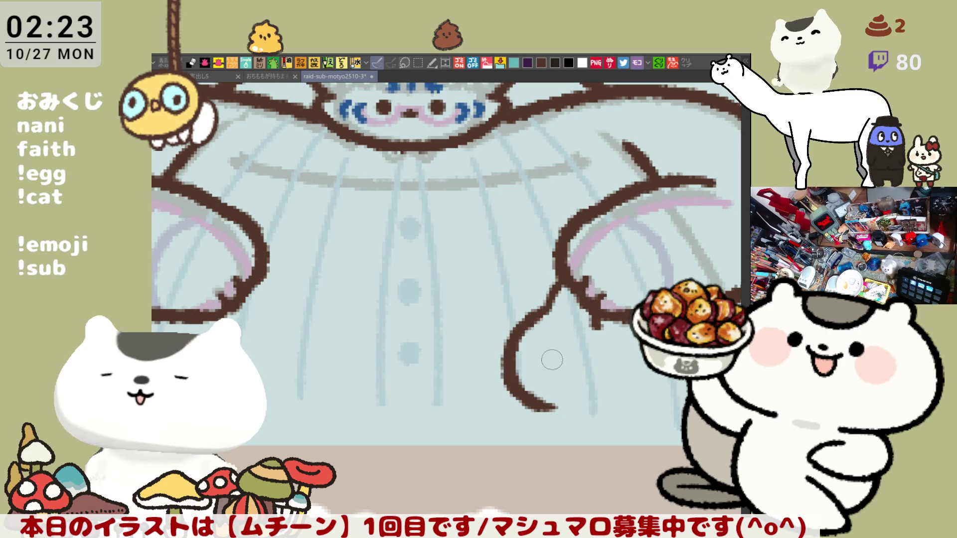
drag(600, 319, 609, 413)
key(ctrl+z)
mouse_move(603, 314)
mouse_down()
mouse_move(626, 392)
mouse_move(556, 410)
mouse_up()
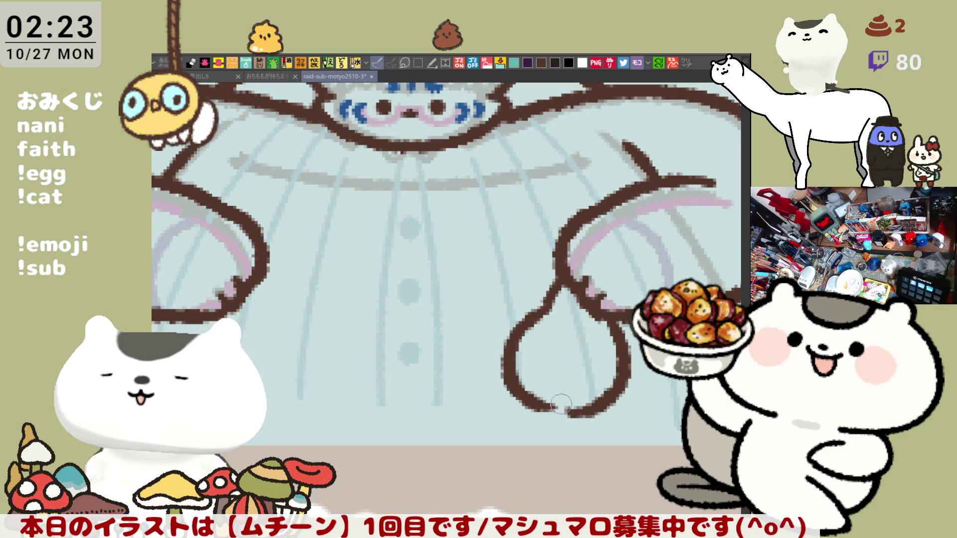
key(ctrl+z)
mouse_move(614, 319)
mouse_down()
mouse_move(579, 416)
mouse_move(539, 410)
mouse_move(524, 382)
mouse_up()
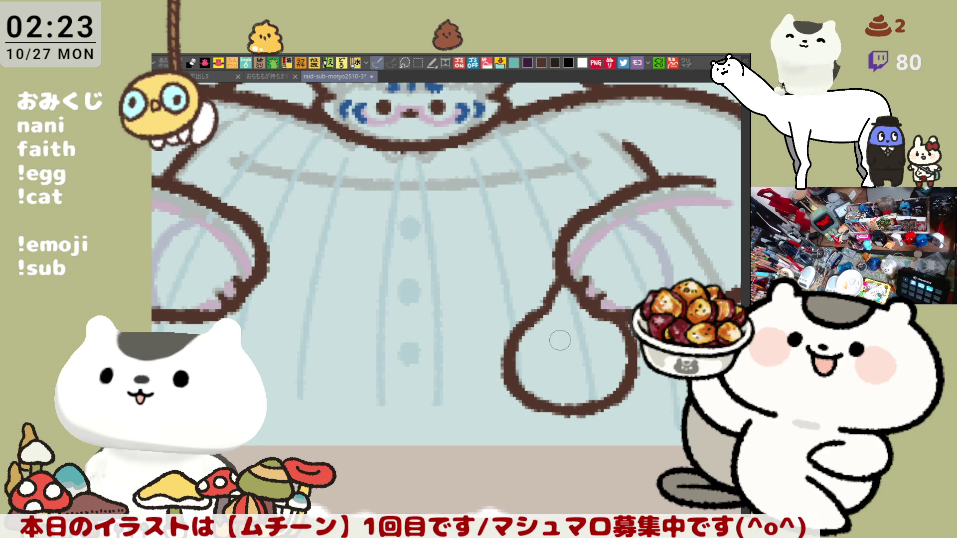
Step: Dot the creature's two eyes and try a small mouth, undoing the first attempt
click(559, 328)
click(584, 328)
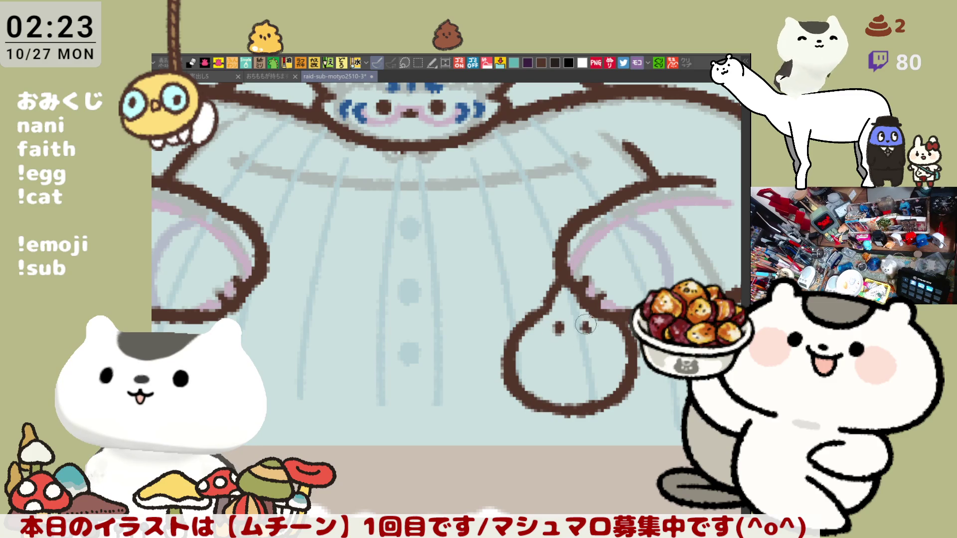
mouse_move(569, 331)
mouse_down()
mouse_move(578, 334)
mouse_move(572, 340)
mouse_move(570, 288)
mouse_up()
key(ctrl+z)
key(ctrl+z)
key(ctrl+z)
key(ctrl+z)
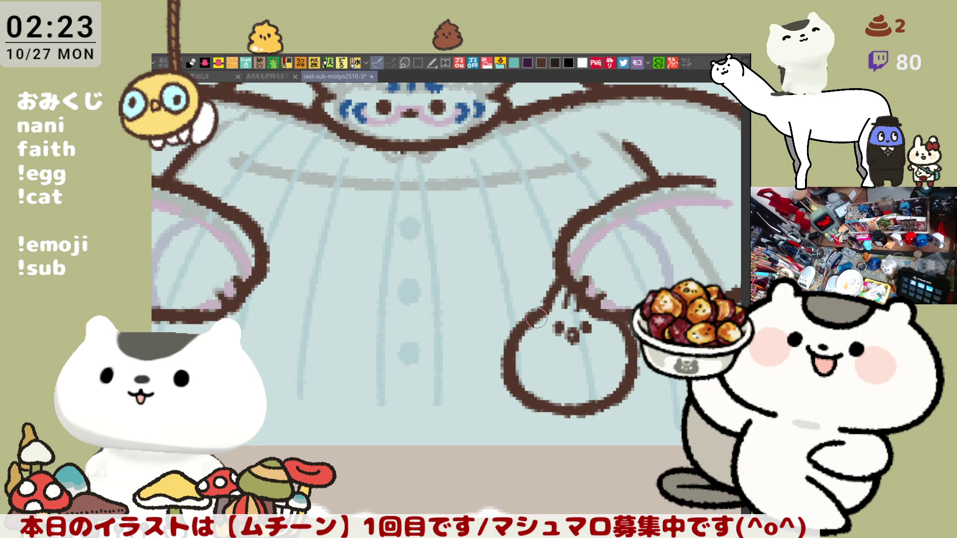
scroll(538, 318, down, 5)
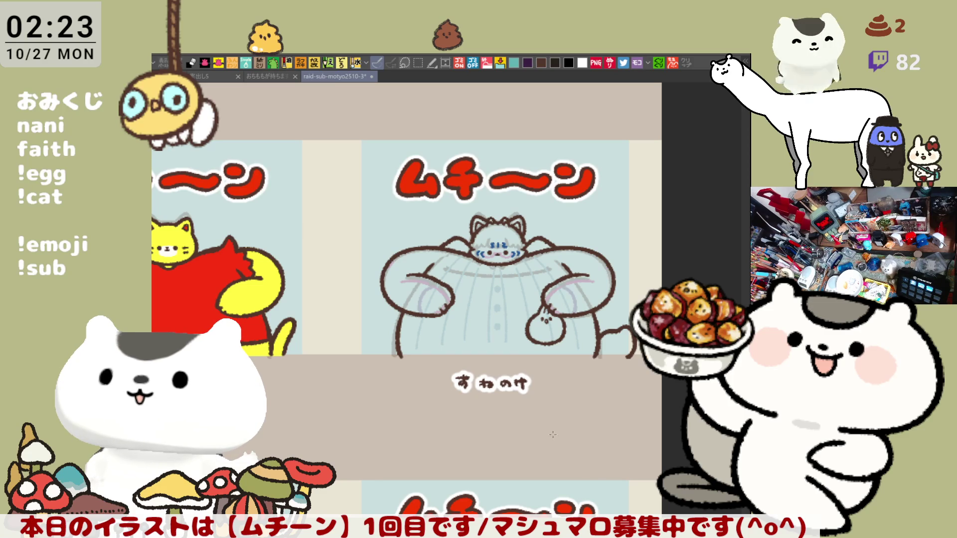
Step: Close the sweater hem with a straight horizontal line and lasso-fill the silhouette solid blue
drag(394, 355, 574, 355)
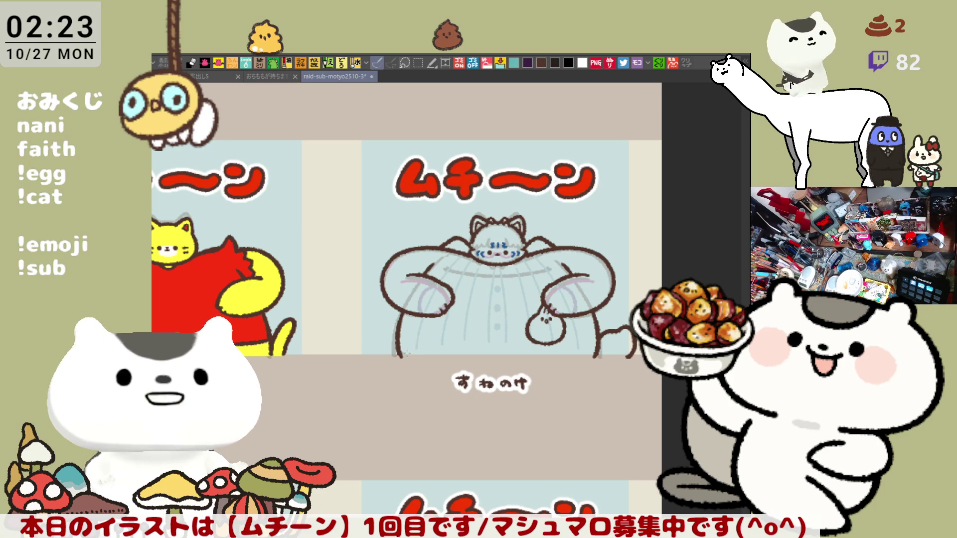
drag(401, 355, 630, 356)
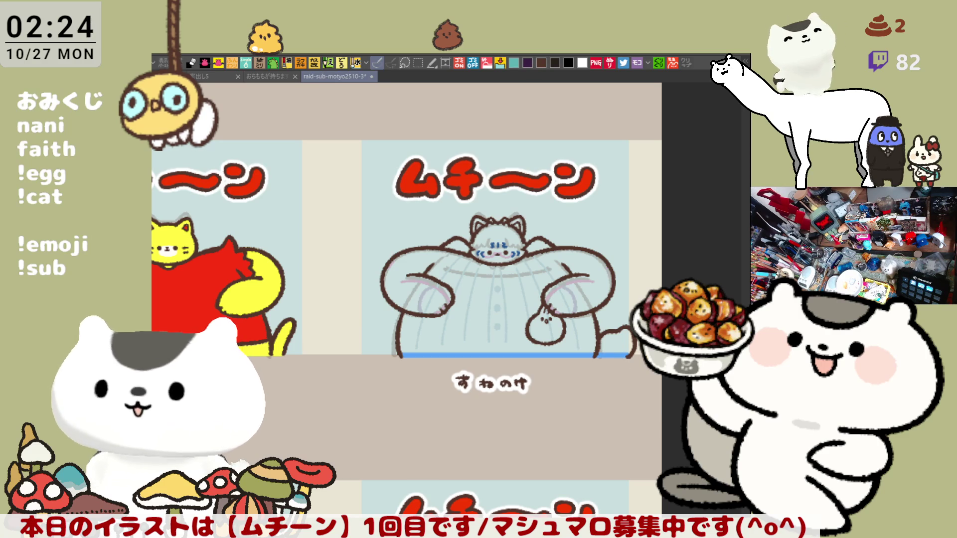
mouse_move(510, 353)
mouse_down()
mouse_move(344, 314)
mouse_move(643, 279)
mouse_move(558, 389)
mouse_up()
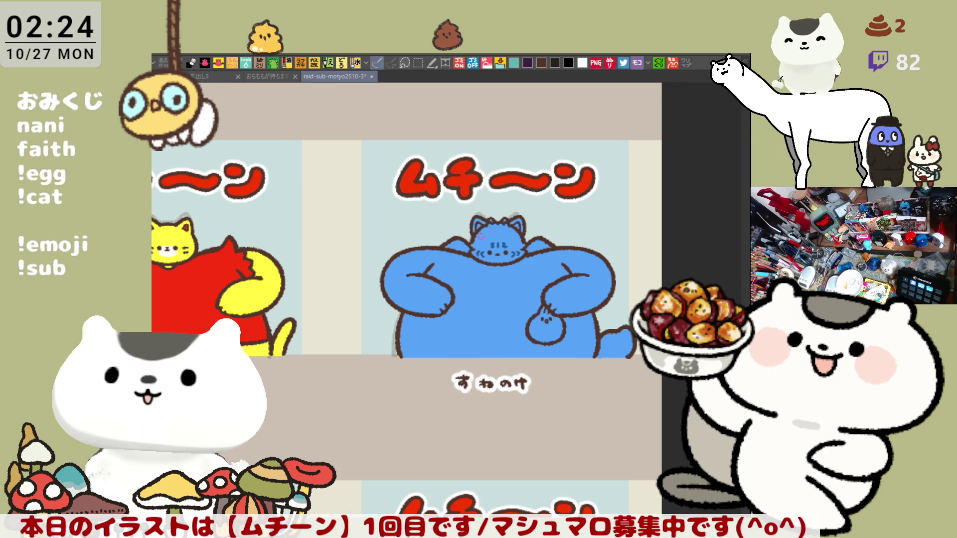
scroll(481, 238, up, 5)
scroll(481, 237, up, 3)
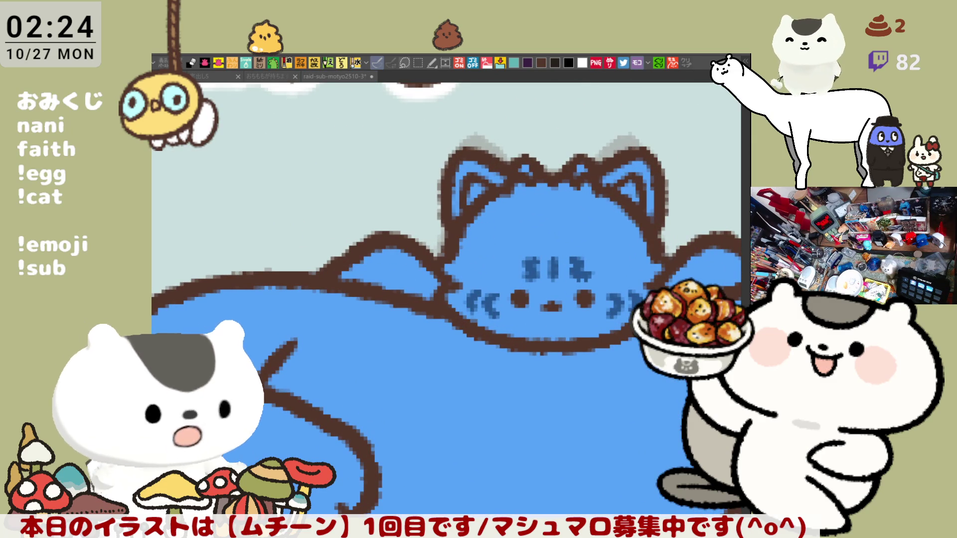
mouse_move(520, 303)
mouse_down()
mouse_move(418, 210)
mouse_move(408, 248)
mouse_up()
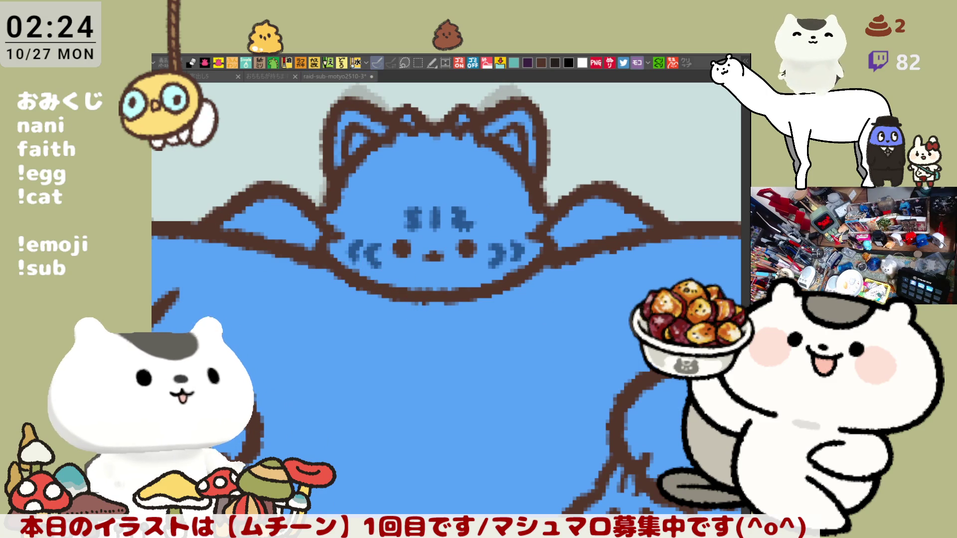
mouse_move(349, 269)
mouse_down()
mouse_move(448, 291)
mouse_move(384, 274)
mouse_move(469, 286)
mouse_move(494, 276)
mouse_up()
mouse_move(415, 282)
mouse_down()
mouse_move(521, 271)
mouse_move(494, 279)
mouse_move(519, 274)
mouse_move(491, 277)
mouse_move(515, 272)
mouse_move(494, 261)
mouse_up()
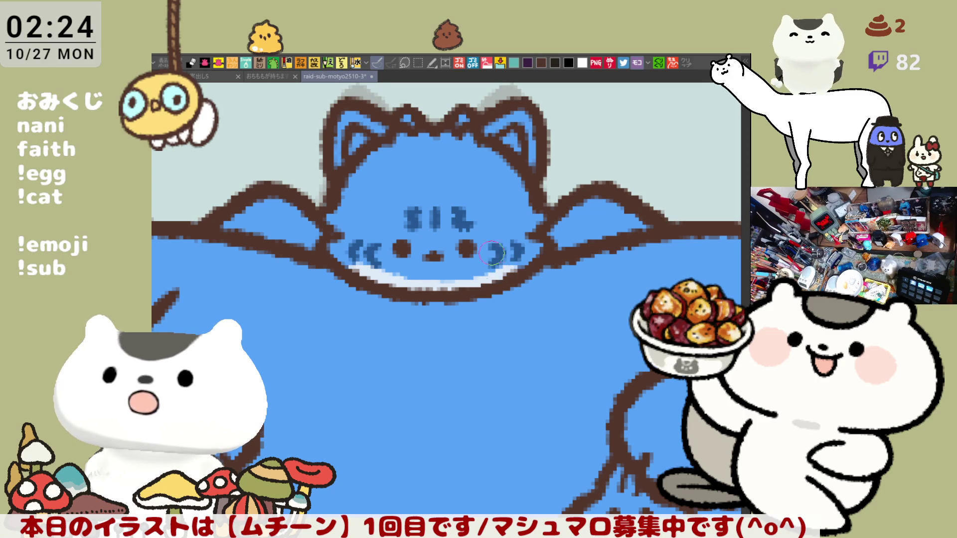
mouse_move(384, 287)
mouse_down()
mouse_move(369, 272)
mouse_move(388, 283)
mouse_up()
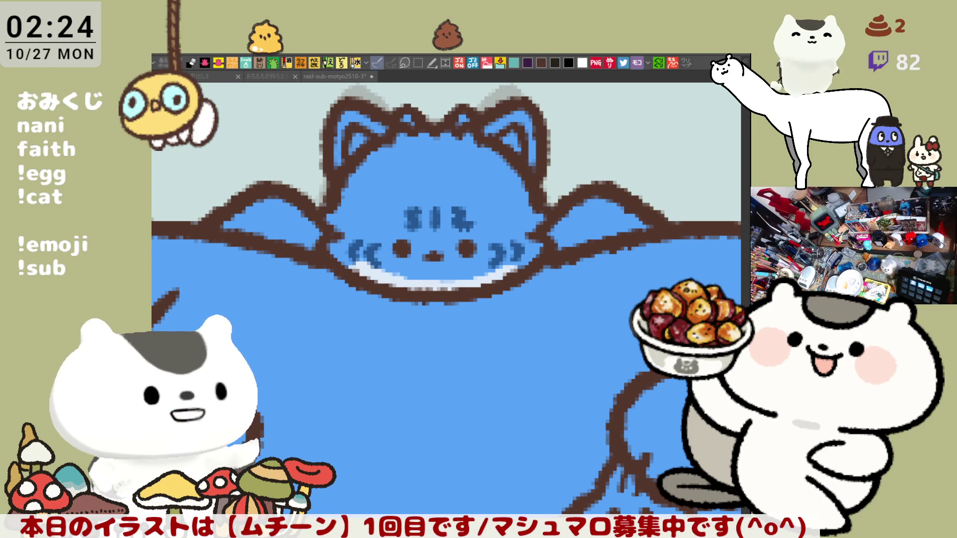
drag(362, 121, 349, 117)
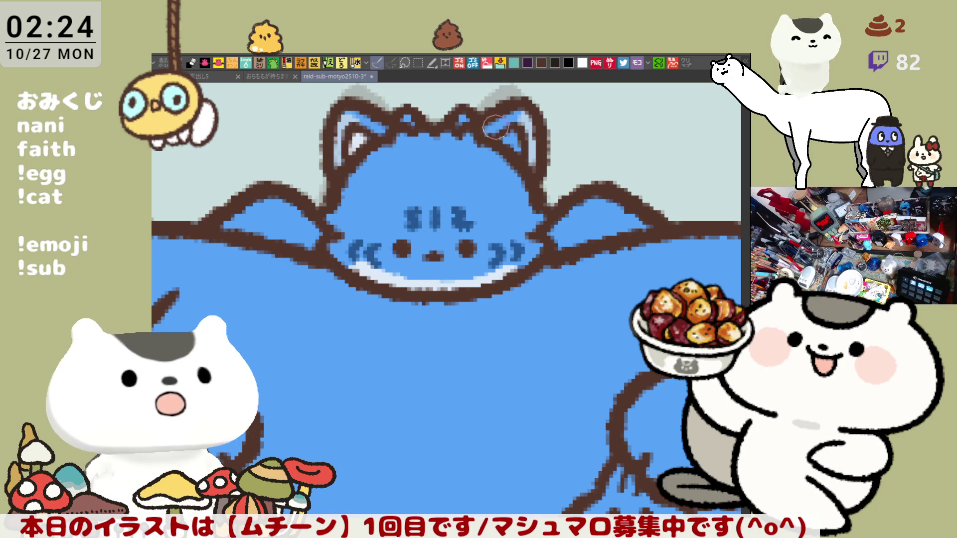
mouse_move(498, 233)
mouse_down()
mouse_move(479, 196)
mouse_move(502, 242)
mouse_up()
drag(578, 258, 510, 221)
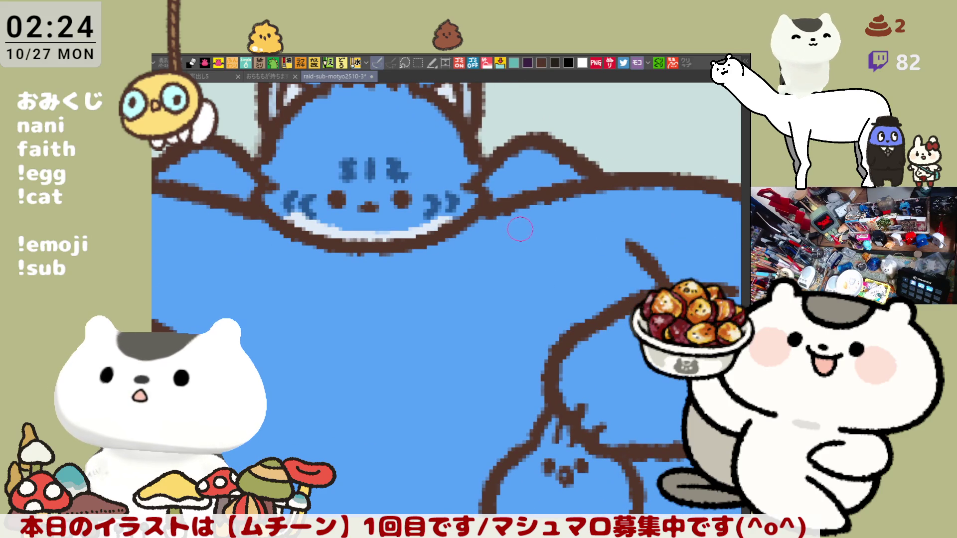
drag(520, 230, 520, 211)
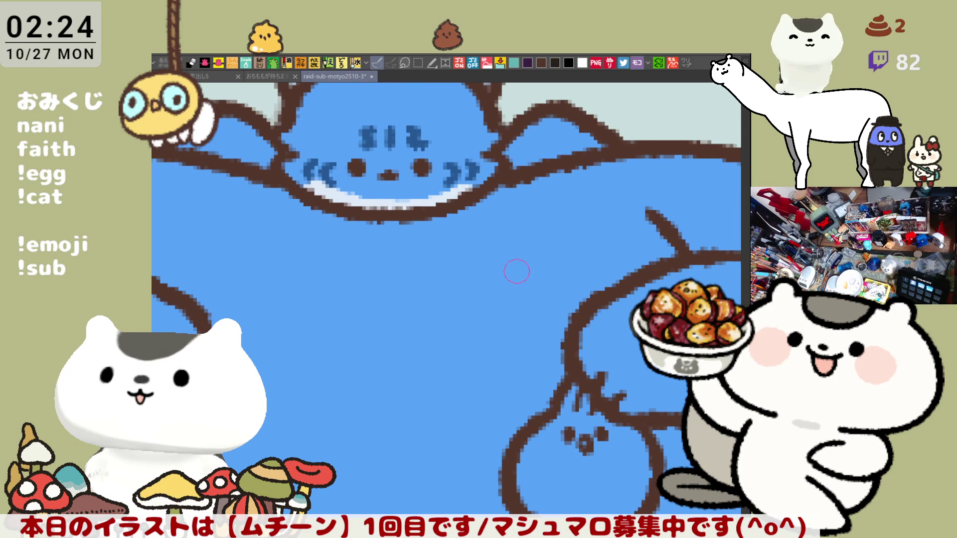
scroll(517, 271, down, 1)
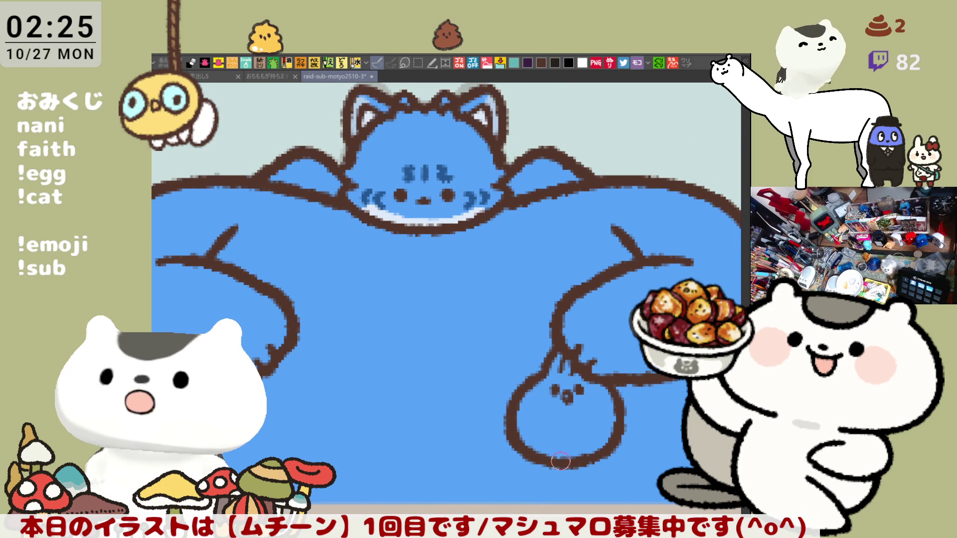
drag(506, 439, 542, 411)
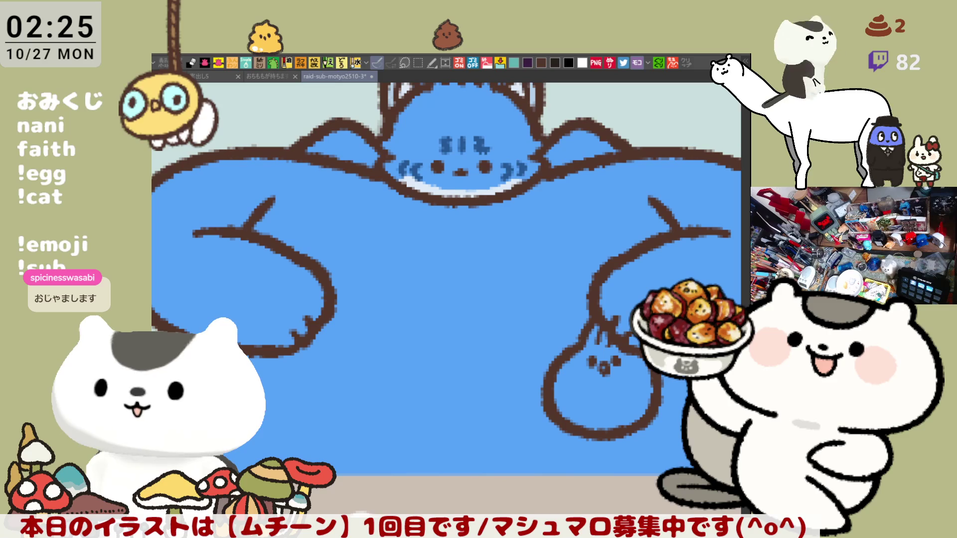
key(ctrl+1)
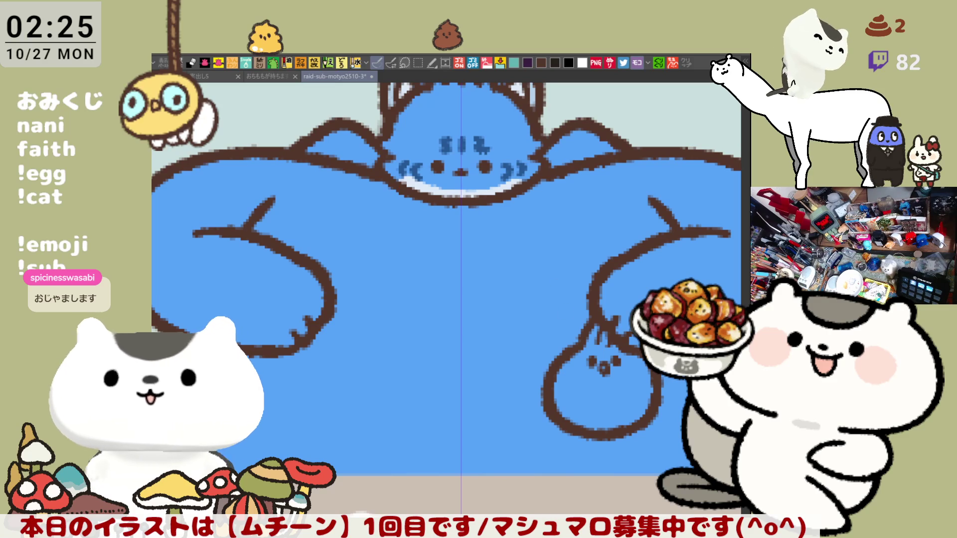
Step: Draw the mirrored wavy white belly outline down from the face, redrawing it after undos
mouse_move(351, 169)
mouse_down()
mouse_move(319, 209)
mouse_move(324, 239)
mouse_up()
key(ctrl+z)
drag(342, 169, 325, 237)
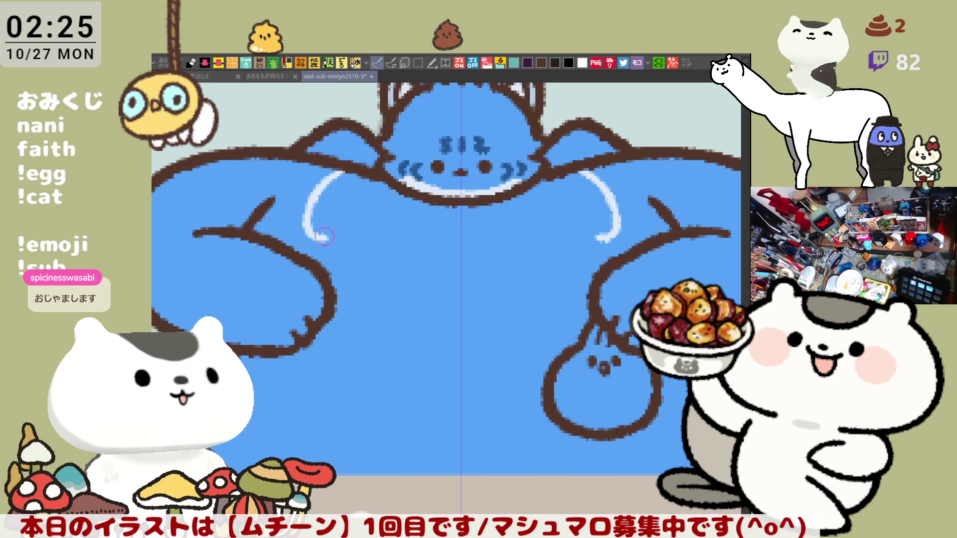
key(ctrl+z)
mouse_move(344, 172)
mouse_down()
mouse_move(293, 224)
mouse_move(289, 244)
mouse_move(275, 245)
mouse_up()
key(ctrl+z)
Step: Continue the white outline down the lower belly and touch it up near the arm
key(ctrl+z)
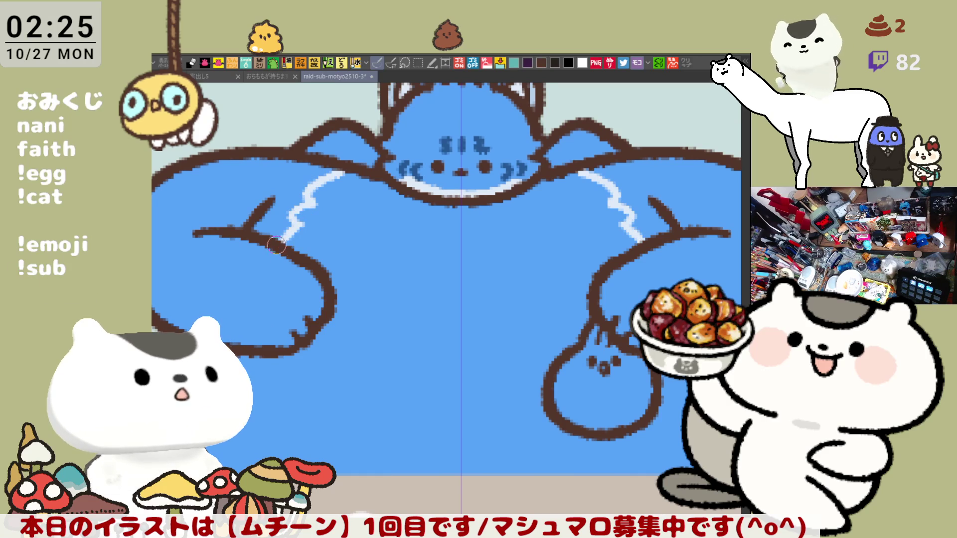
mouse_move(237, 380)
mouse_down()
mouse_move(250, 399)
mouse_move(260, 392)
mouse_move(277, 432)
mouse_up()
key(ctrl+z)
key(ctrl+z)
key(ctrl+z)
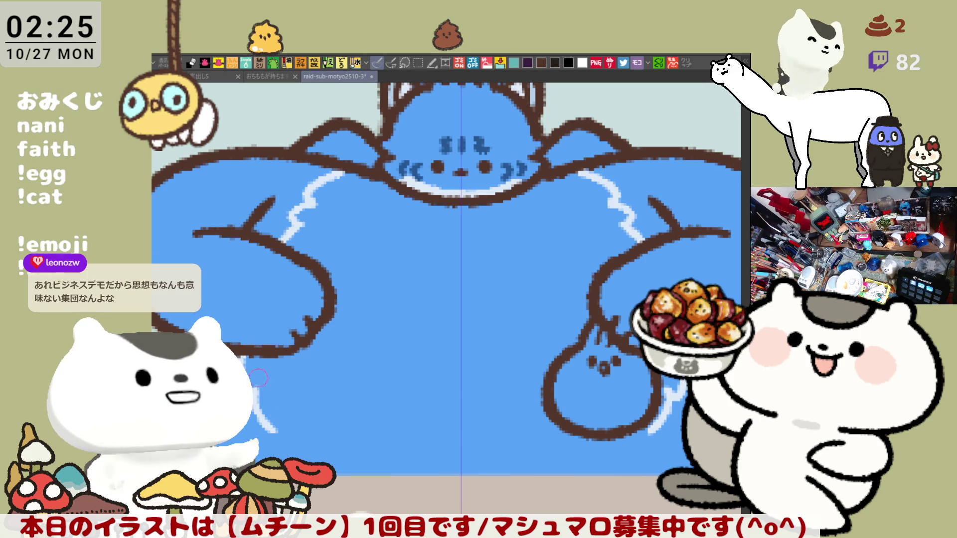
key(ctrl+z)
mouse_move(242, 385)
mouse_down()
mouse_move(257, 401)
mouse_move(273, 393)
mouse_move(282, 432)
mouse_move(326, 455)
mouse_move(307, 440)
mouse_move(332, 446)
mouse_up()
key(ctrl+z)
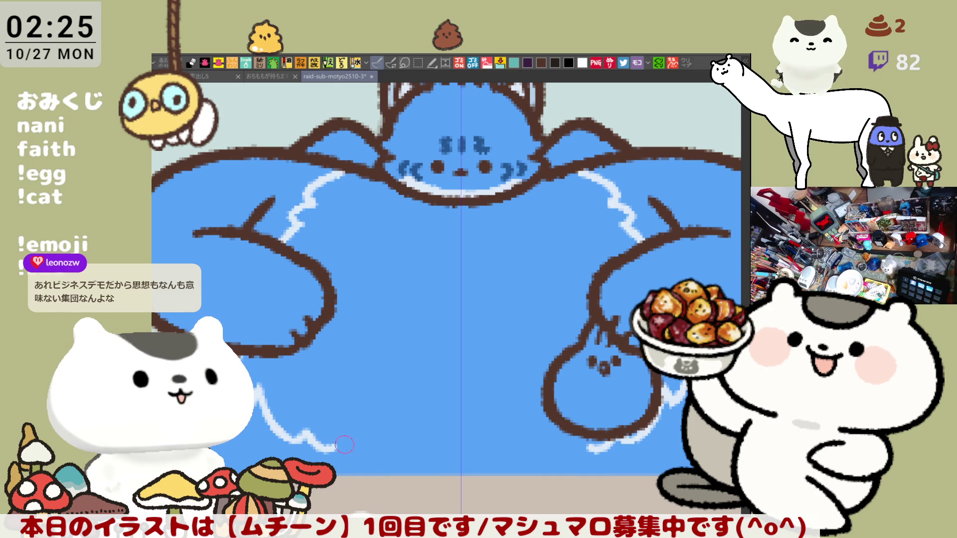
drag(293, 220, 280, 240)
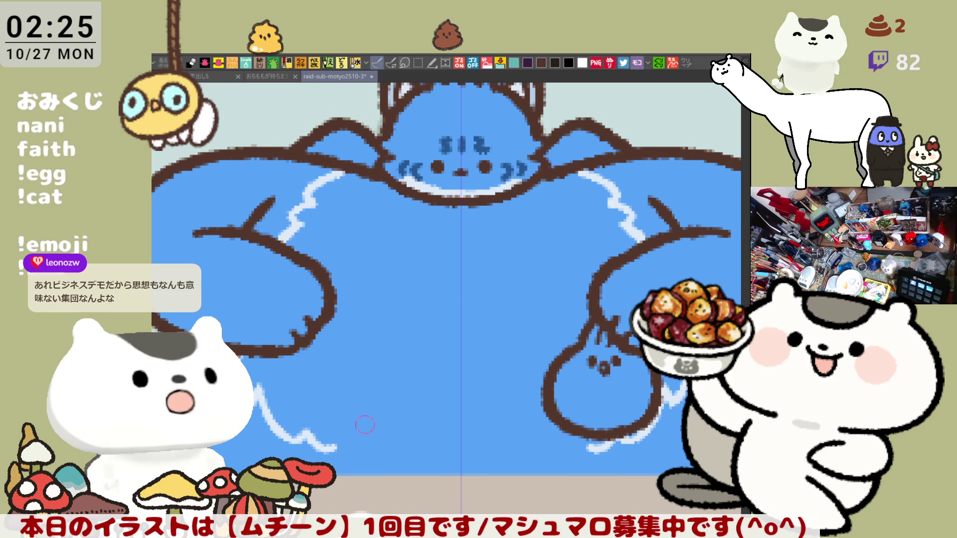
Step: Draw the scalloped white bottom edge and fill the outlined belly pale blue-white
drag(330, 448, 412, 463)
key(ctrl+z)
drag(329, 447, 405, 461)
key(ctrl+z)
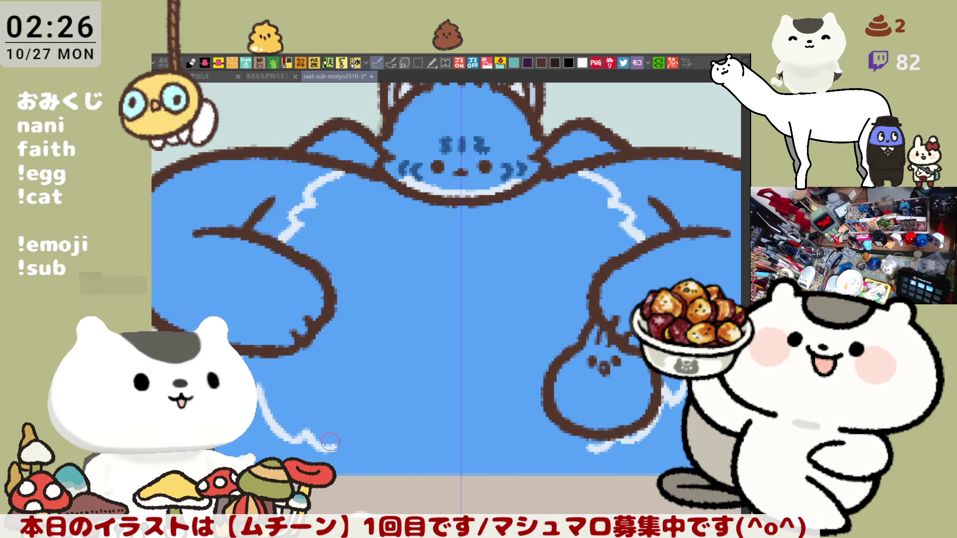
mouse_move(327, 434)
mouse_down()
mouse_move(357, 455)
mouse_move(416, 467)
mouse_move(424, 456)
mouse_move(461, 469)
mouse_up()
key(ctrl+z)
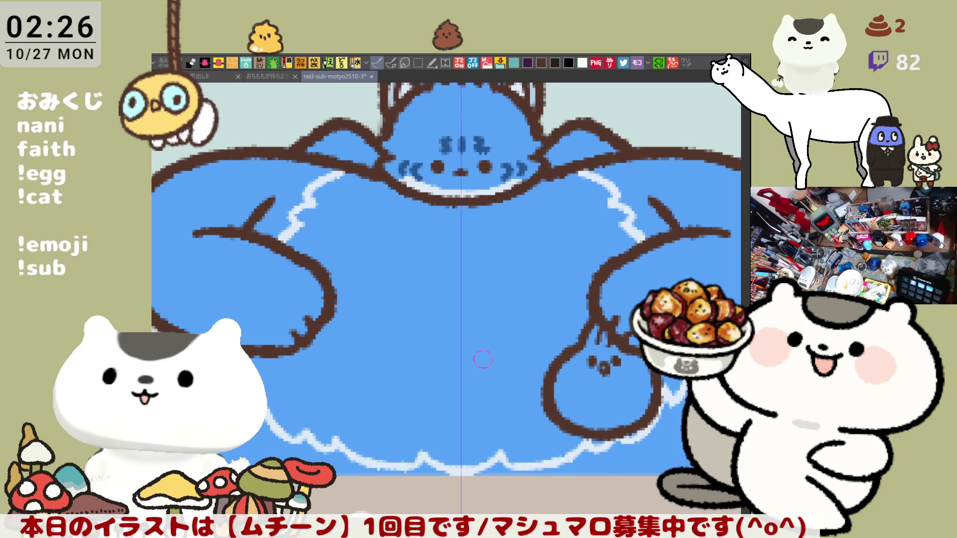
click(475, 365)
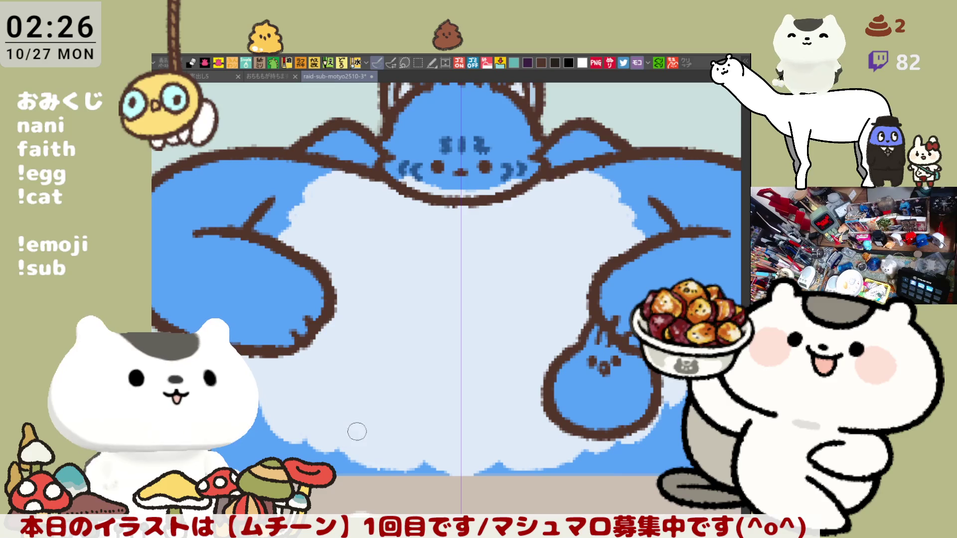
scroll(491, 299, up, 4)
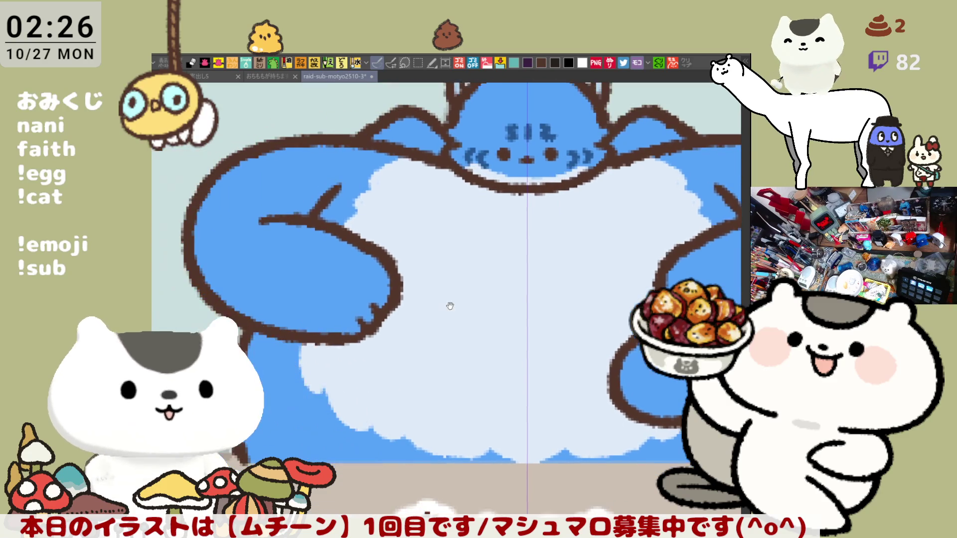
drag(513, 332, 463, 350)
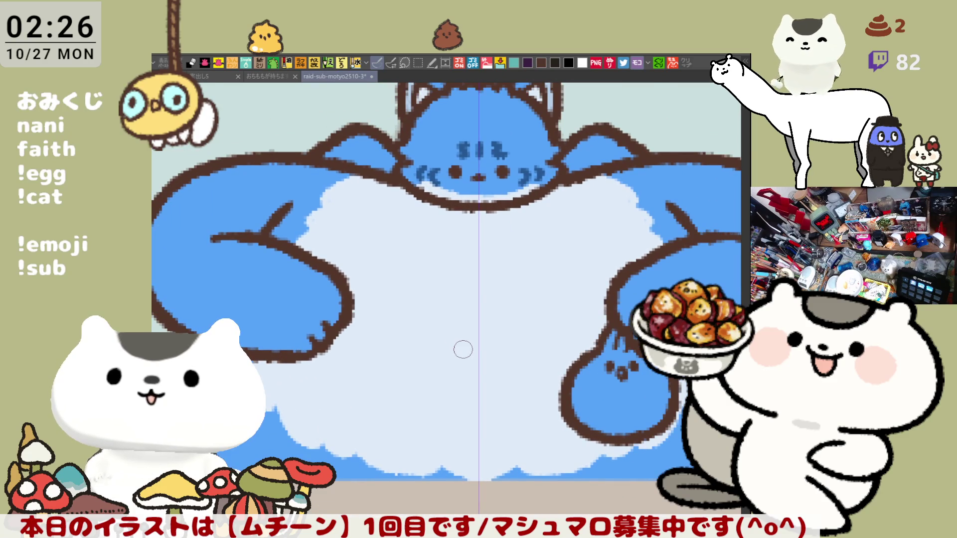
Step: Draw mirrored light-blue fluff along the upper belly and fill the scalloped band light blue
key(ctrl+0)
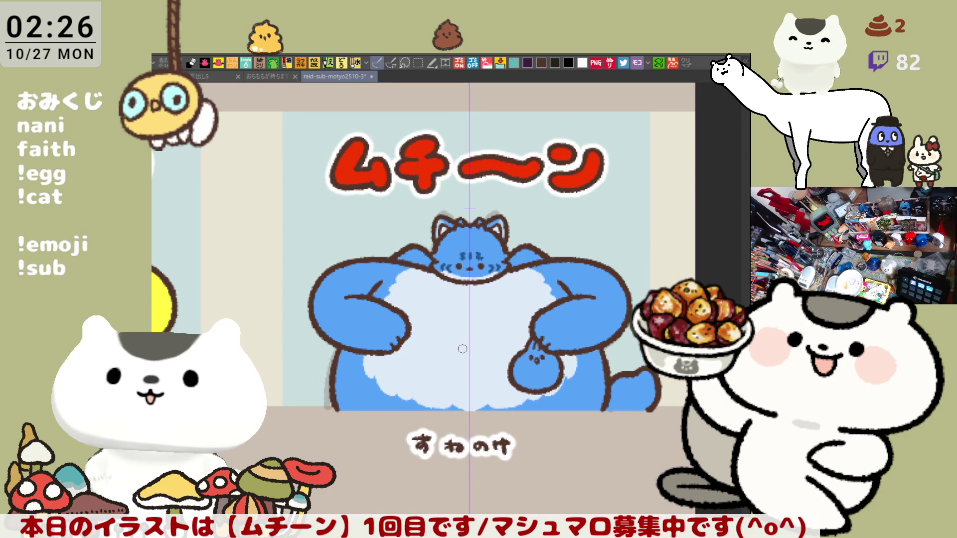
scroll(463, 349, up, 3)
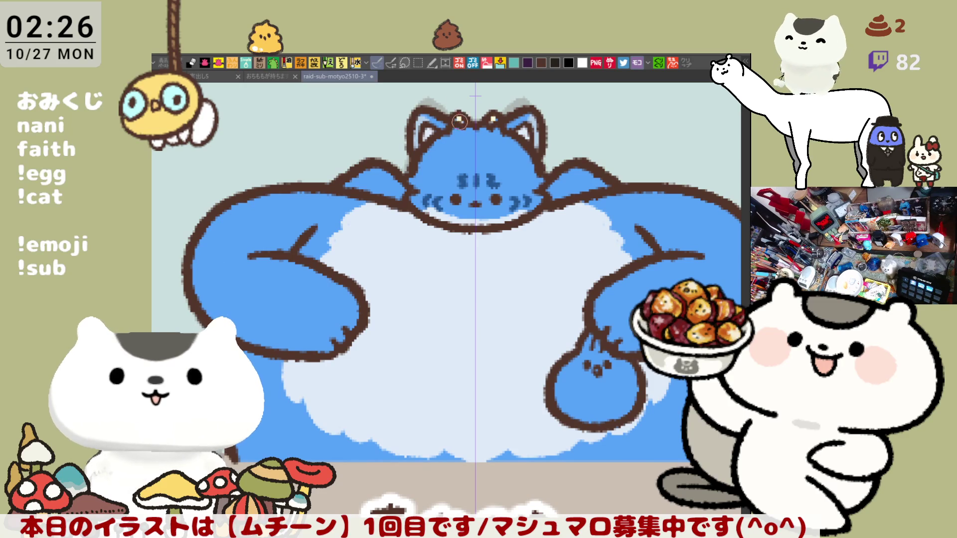
scroll(502, 319, down, 3)
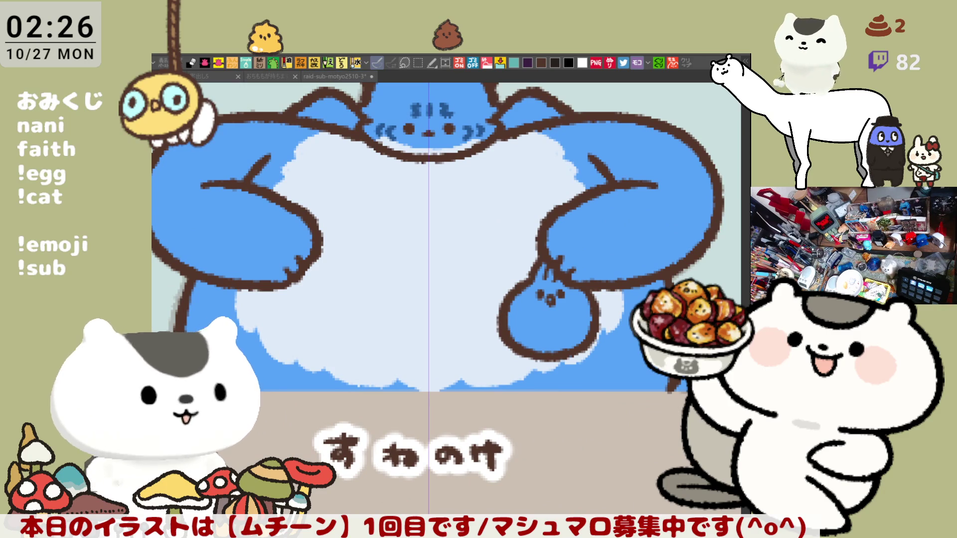
drag(358, 145, 374, 184)
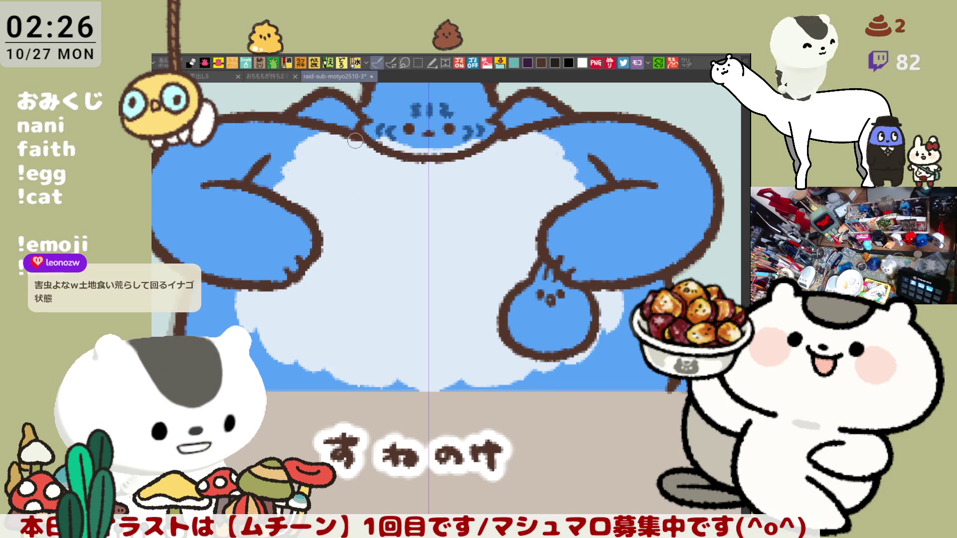
mouse_move(354, 138)
mouse_down()
mouse_move(373, 175)
mouse_move(406, 183)
mouse_move(416, 199)
mouse_move(412, 183)
mouse_move(427, 199)
mouse_up()
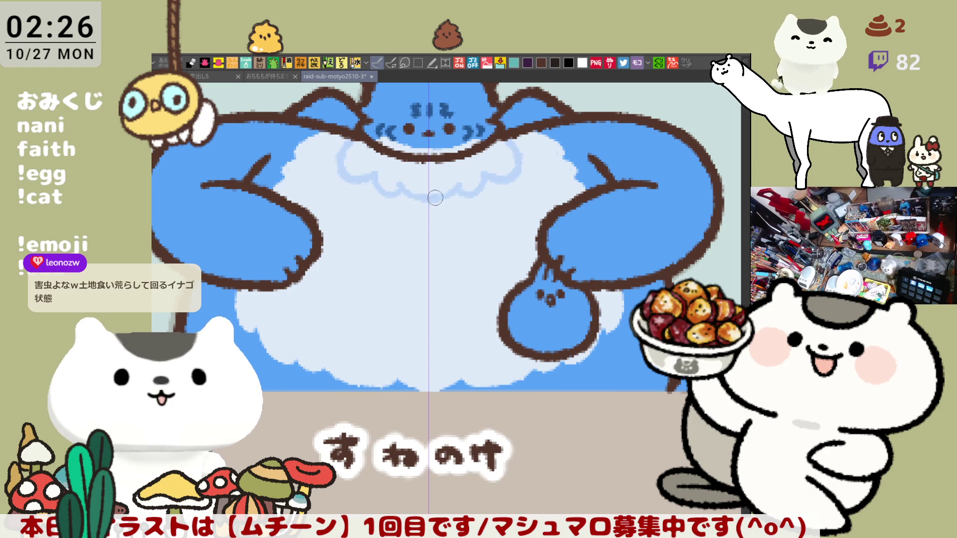
click(412, 176)
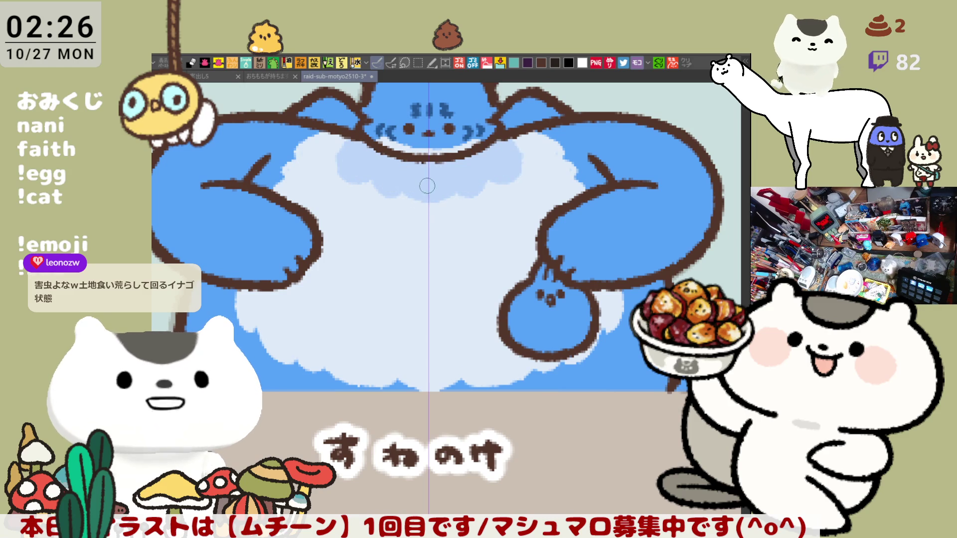
Step: Dab a row of light-blue fur specks across the belly to its centre line
drag(339, 222, 337, 234)
click(352, 231)
click(368, 233)
drag(344, 227, 360, 239)
click(364, 234)
click(379, 236)
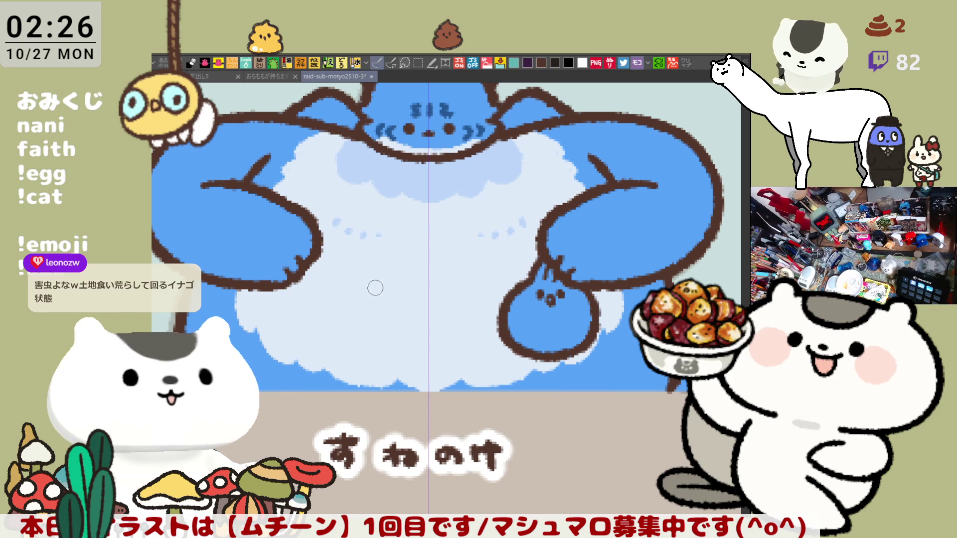
click(394, 240)
click(410, 243)
click(380, 237)
click(429, 243)
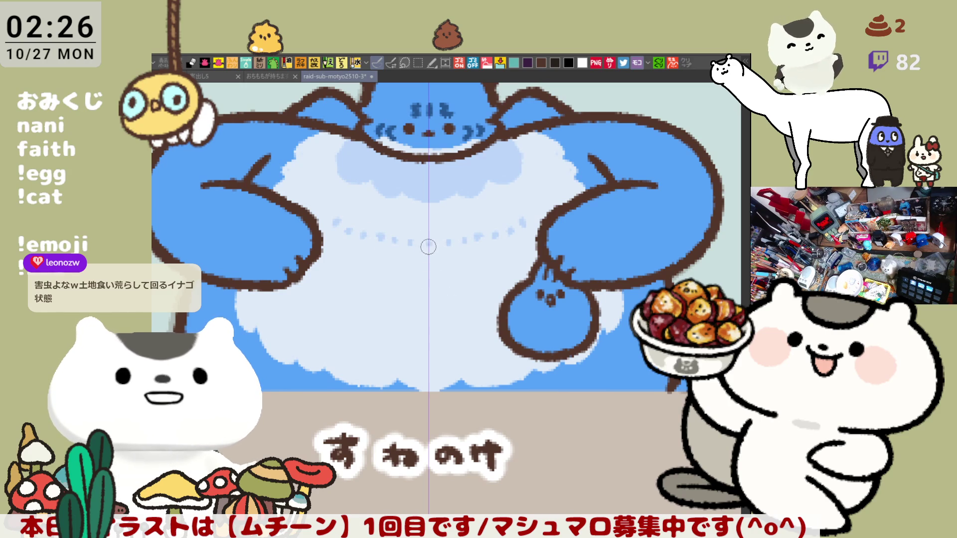
Step: Add a lower row of four light-blue dots, then pan to the small belly blob
click(370, 285)
click(384, 288)
click(401, 289)
click(415, 289)
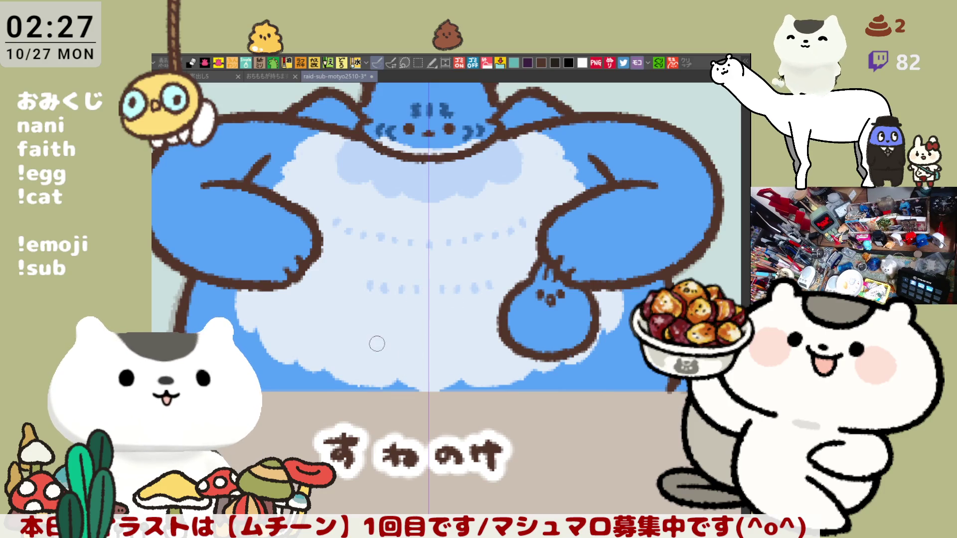
scroll(436, 282, up, 2)
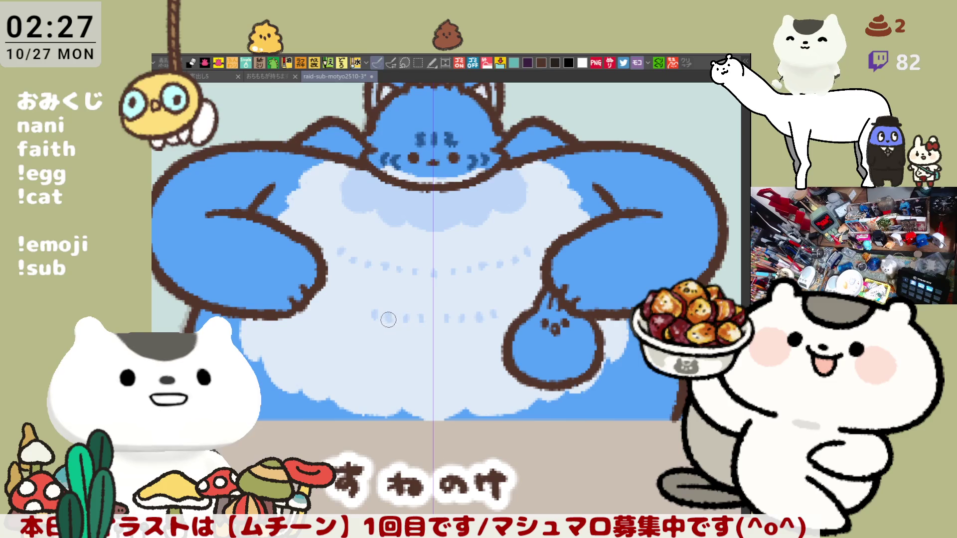
scroll(404, 319, down, 3)
drag(496, 263, 466, 265)
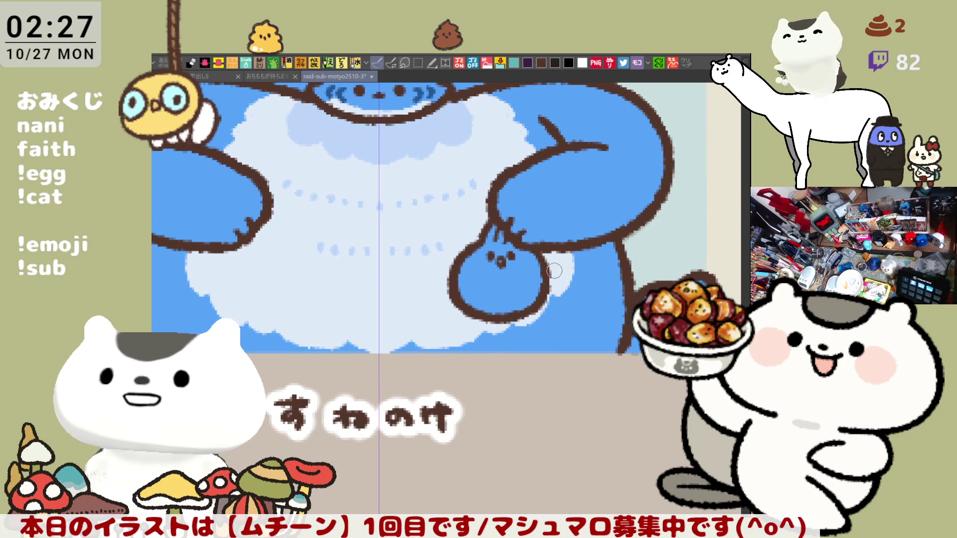
drag(514, 257, 561, 283)
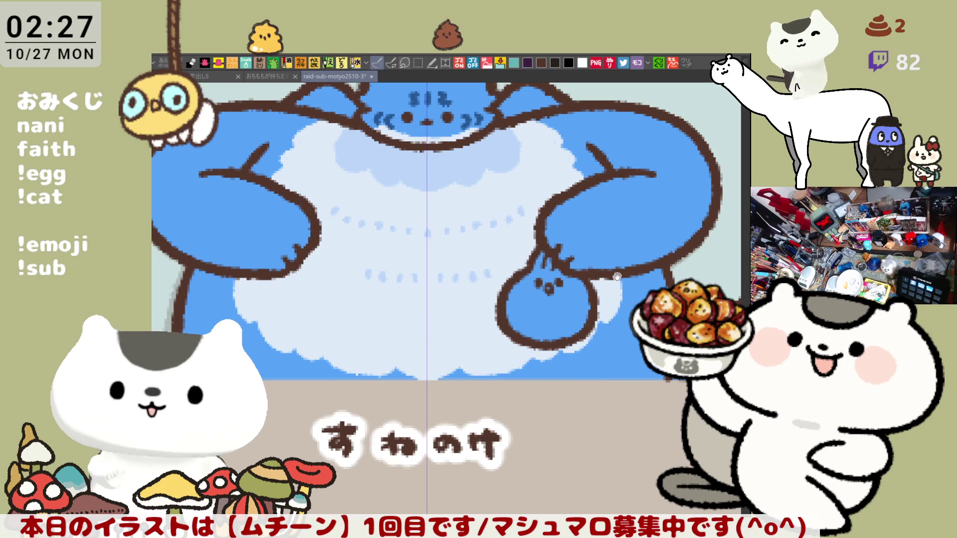
drag(618, 274, 512, 283)
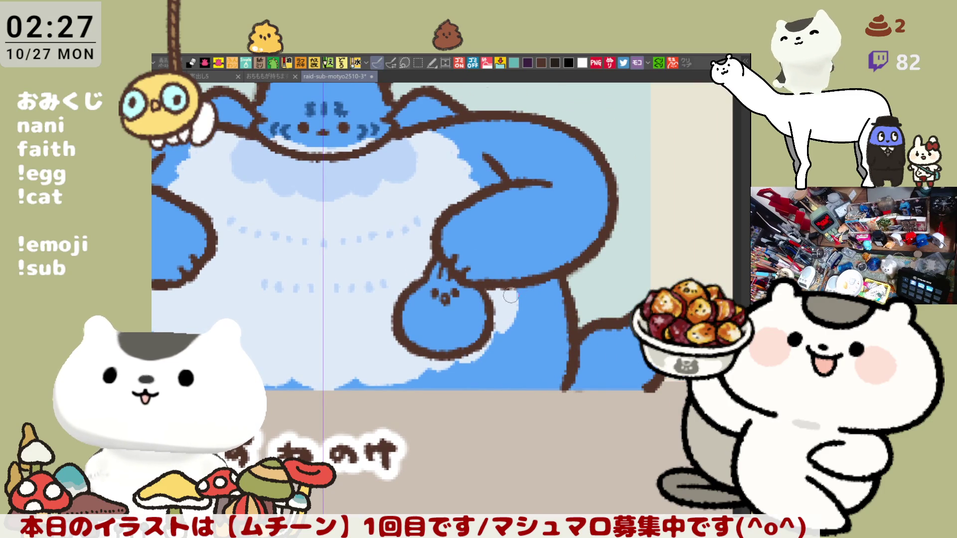
drag(436, 332, 508, 339)
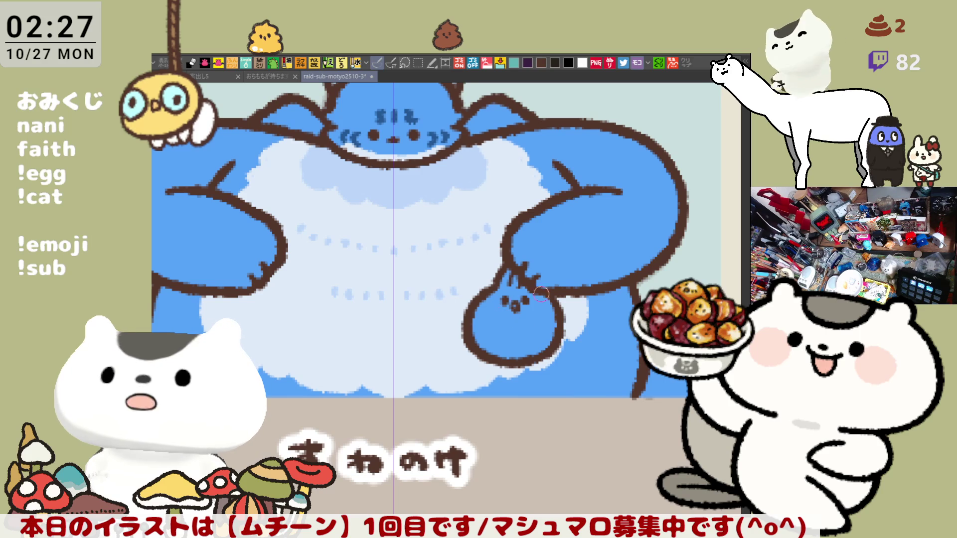
Step: Fill the small belly blob white, hide the guide line and recentre on the blue cat
click(519, 331)
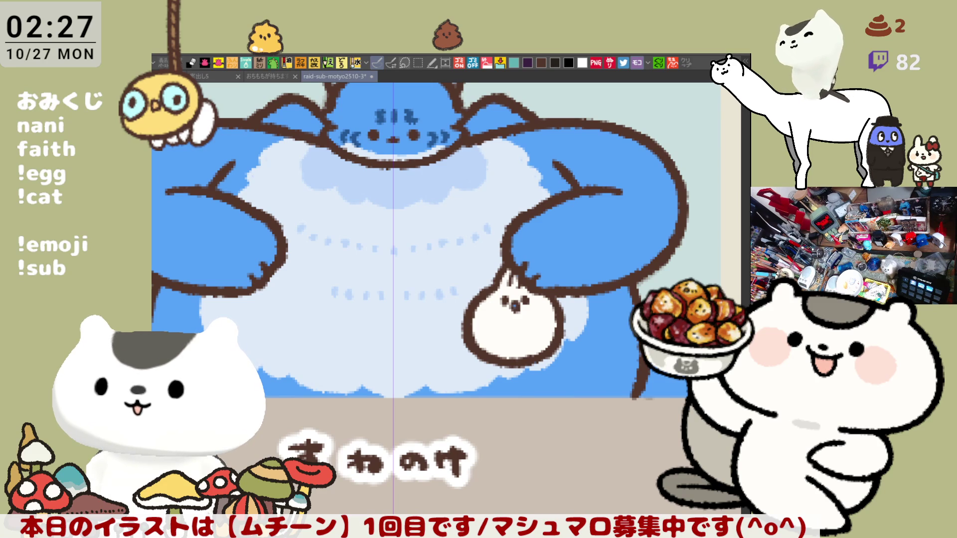
key(ctrl+1)
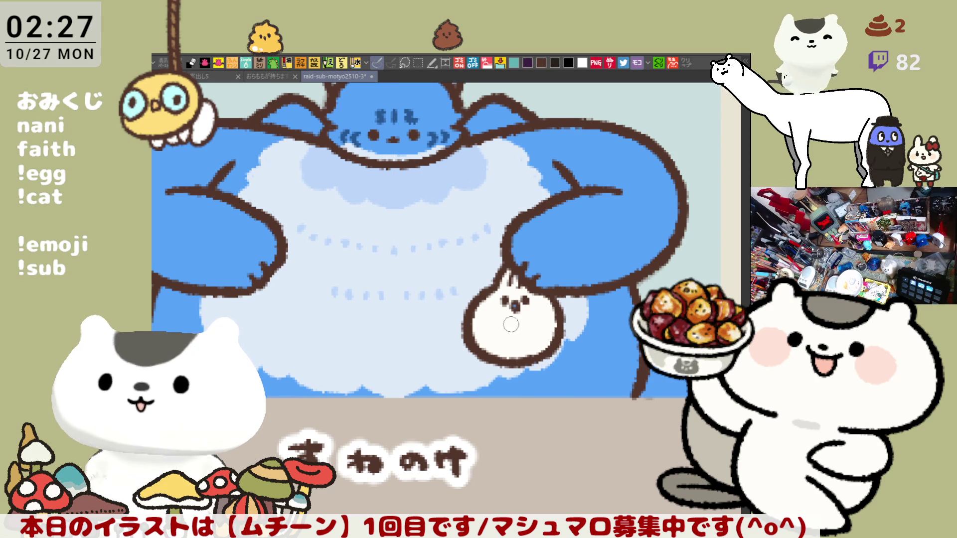
drag(504, 302, 584, 301)
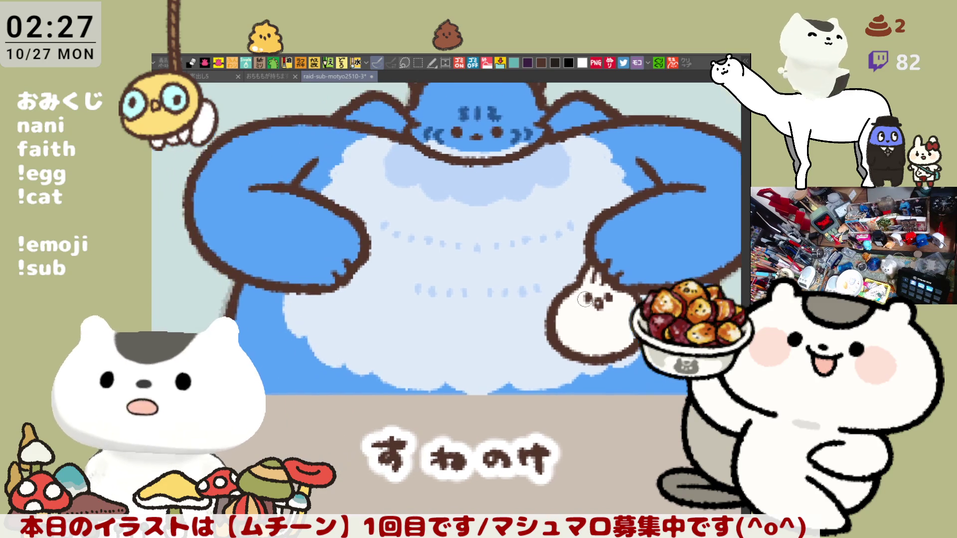
scroll(583, 301, down, 2)
scroll(560, 272, up, 2)
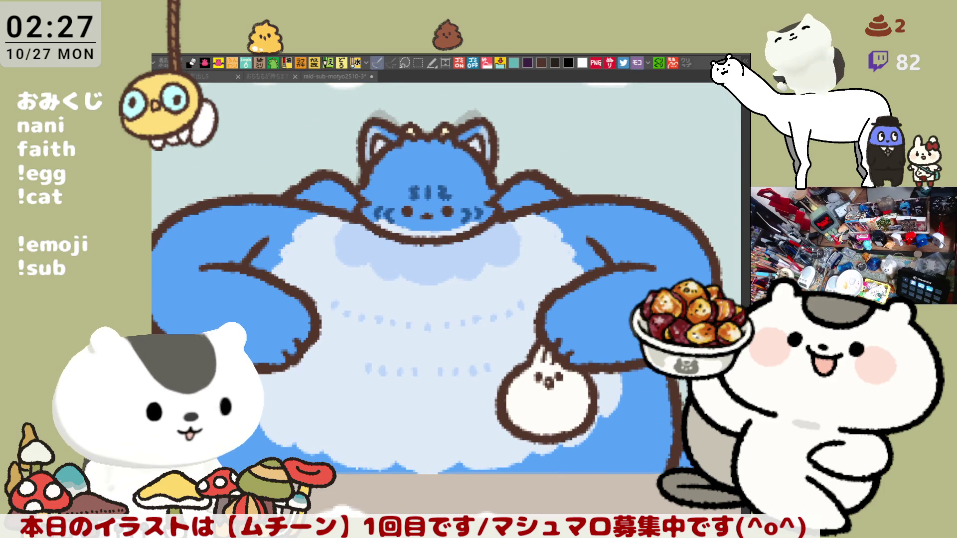
click(384, 141)
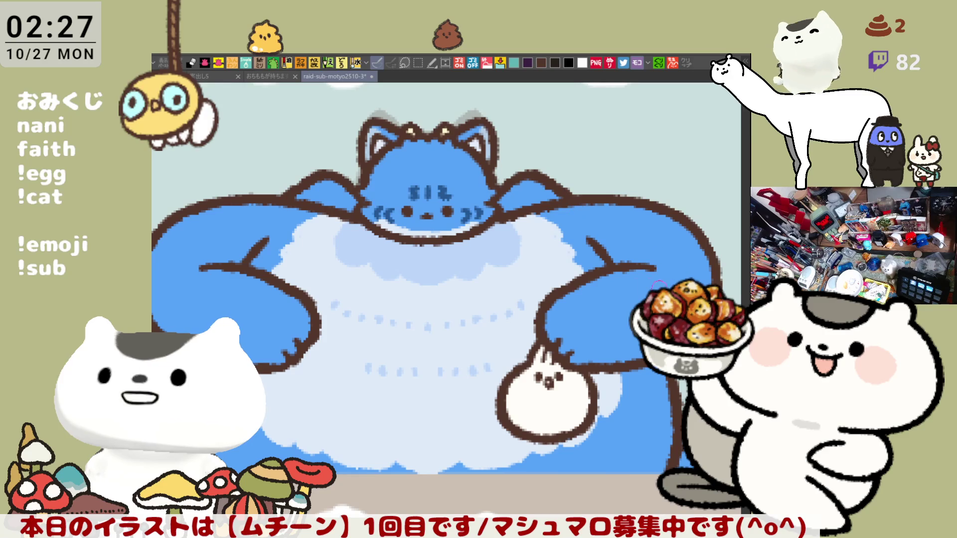
scroll(586, 273, down, 5)
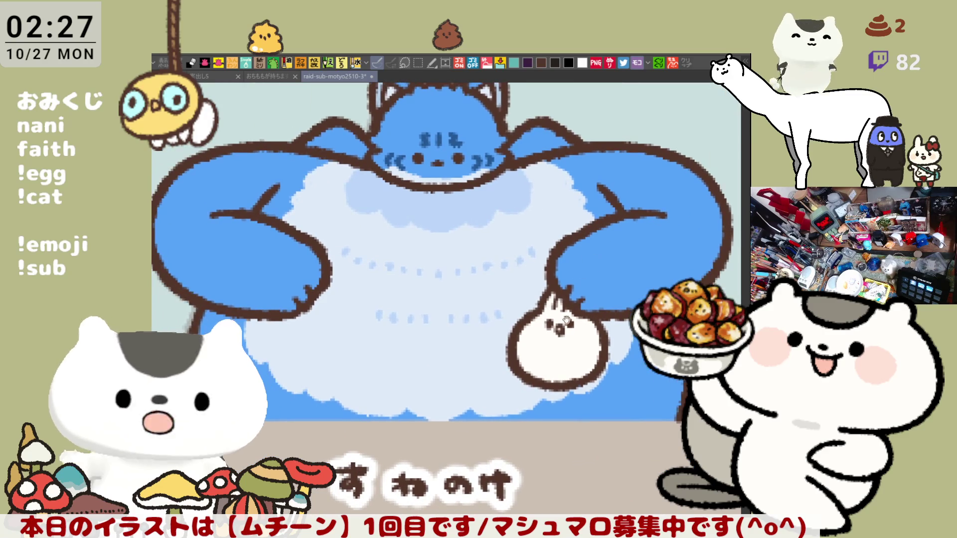
scroll(510, 255, up, 3)
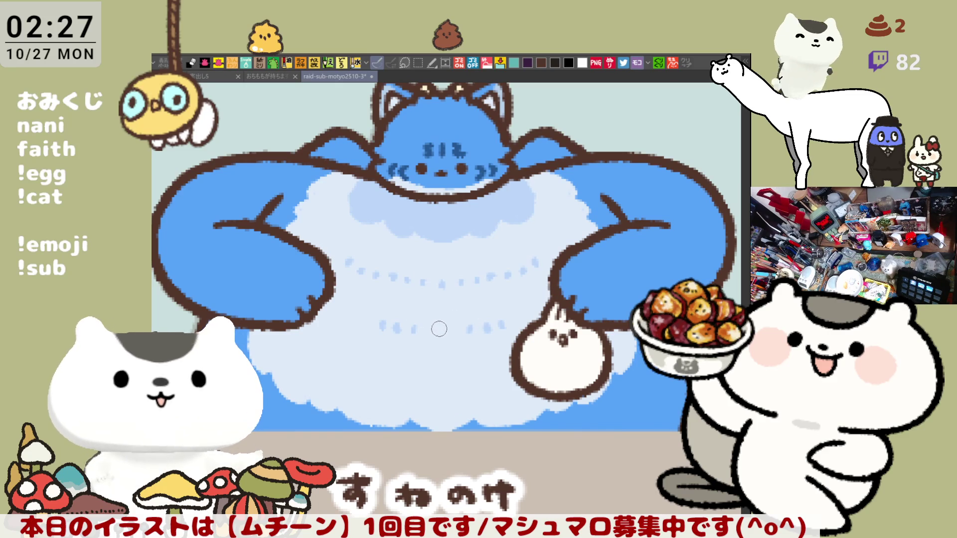
mouse_move(607, 358)
mouse_down()
mouse_move(574, 324)
mouse_move(631, 343)
mouse_up()
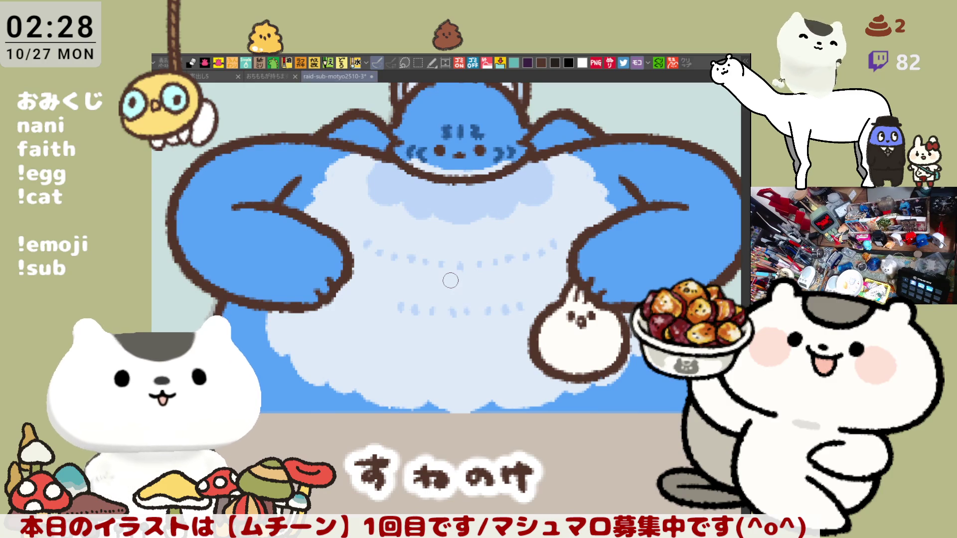
scroll(451, 281, down, 5)
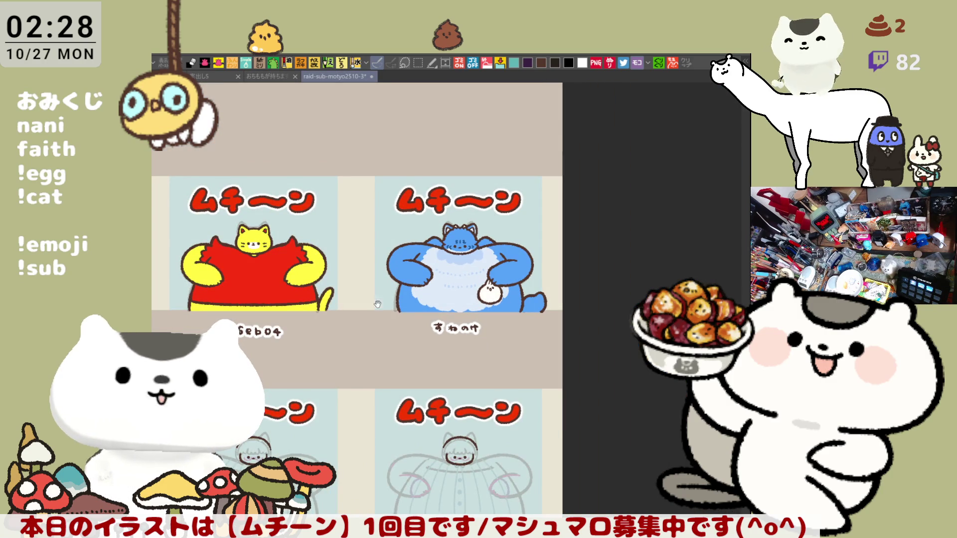
Step: Pan across the sheet to the left column of ムチーン panels and zoom into the sketch panel
scroll(384, 295, left, 10)
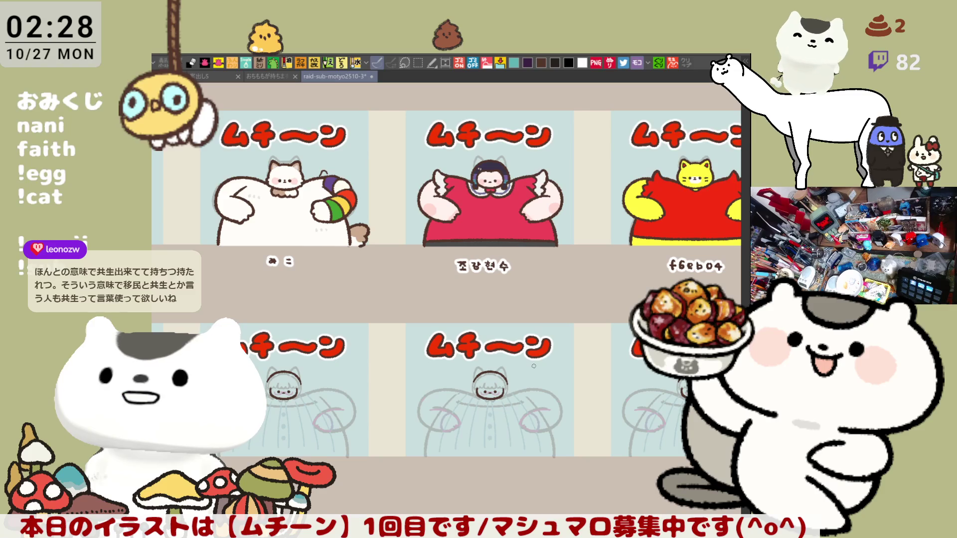
drag(533, 366, 493, 326)
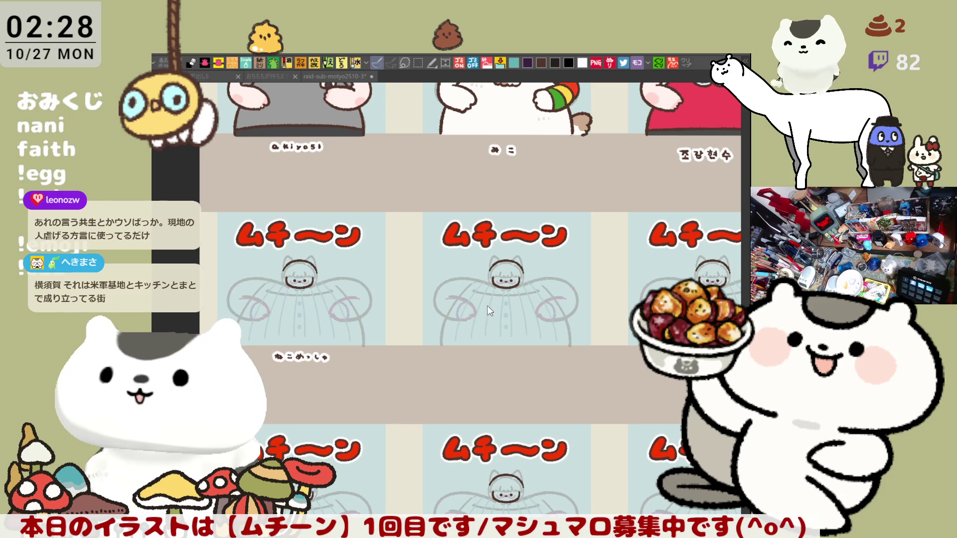
drag(278, 242, 360, 254)
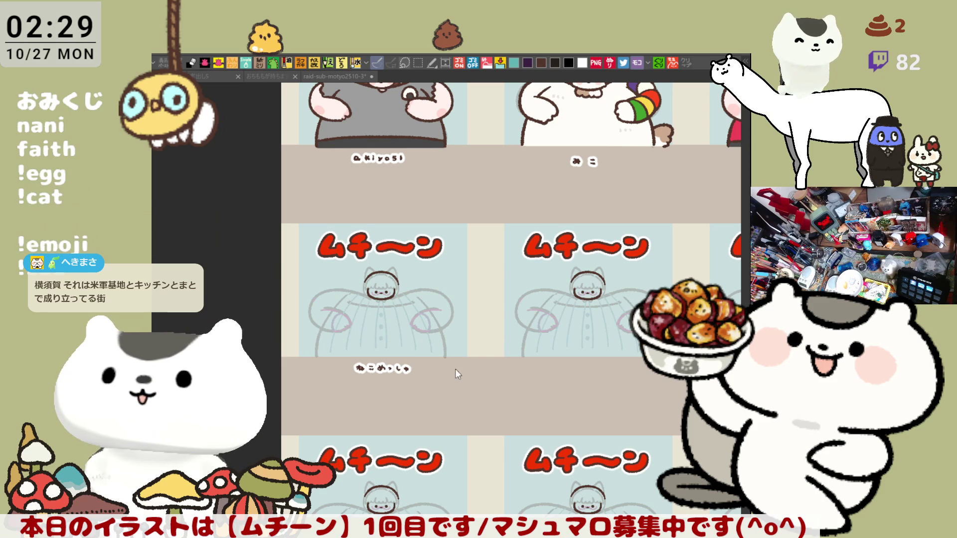
scroll(451, 374, up, 6)
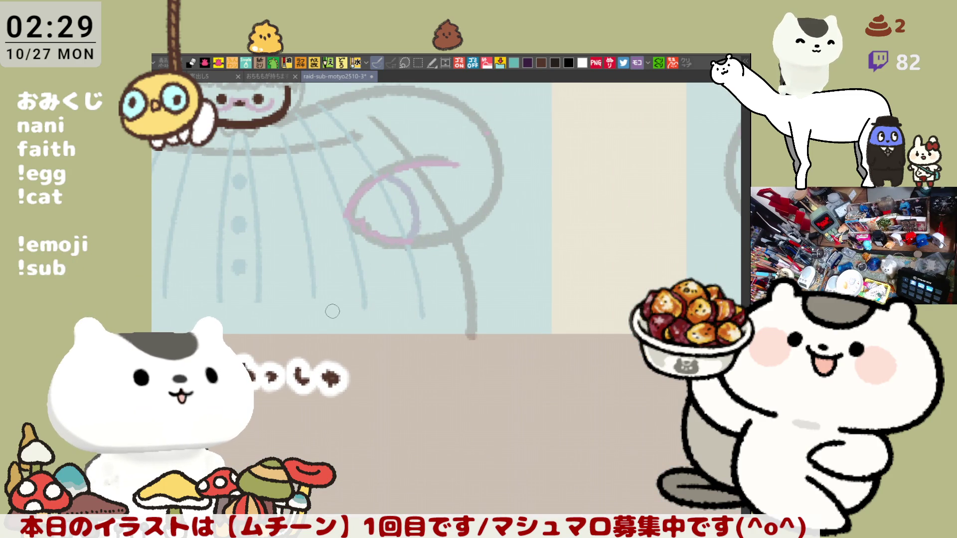
Step: Centre on the sketched girl's head, add a vertical symmetry guide and turn off ruler snapping
drag(224, 127, 313, 266)
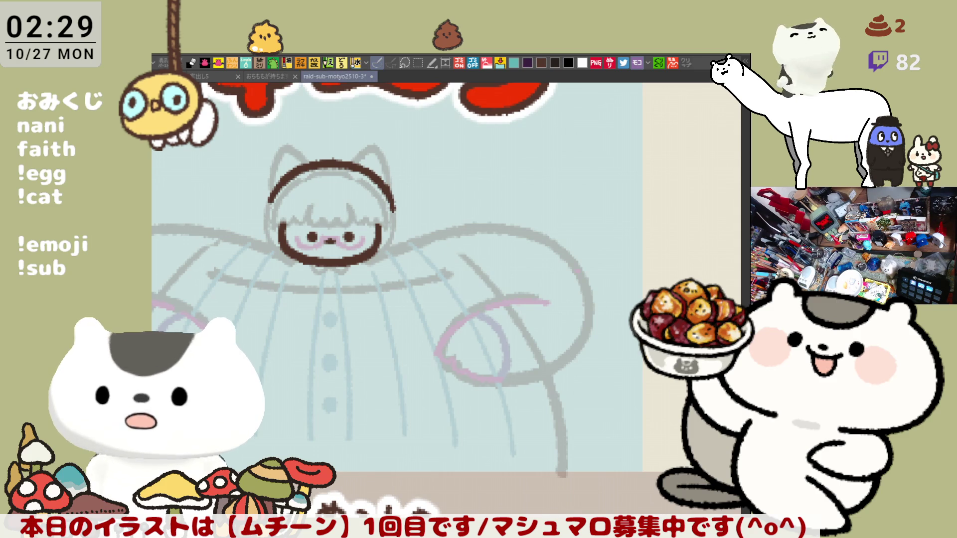
scroll(399, 299, up, 2)
scroll(511, 327, up, 3)
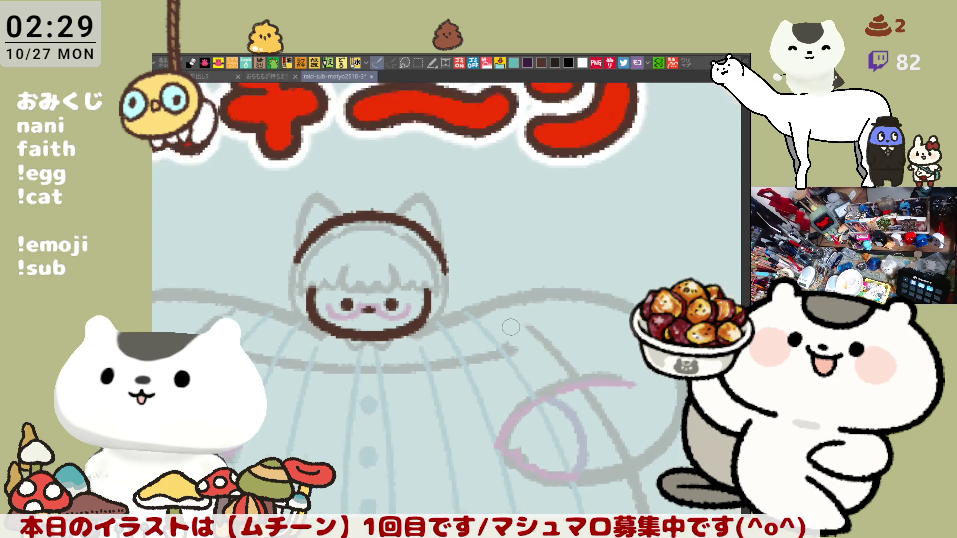
scroll(511, 328, up, 1)
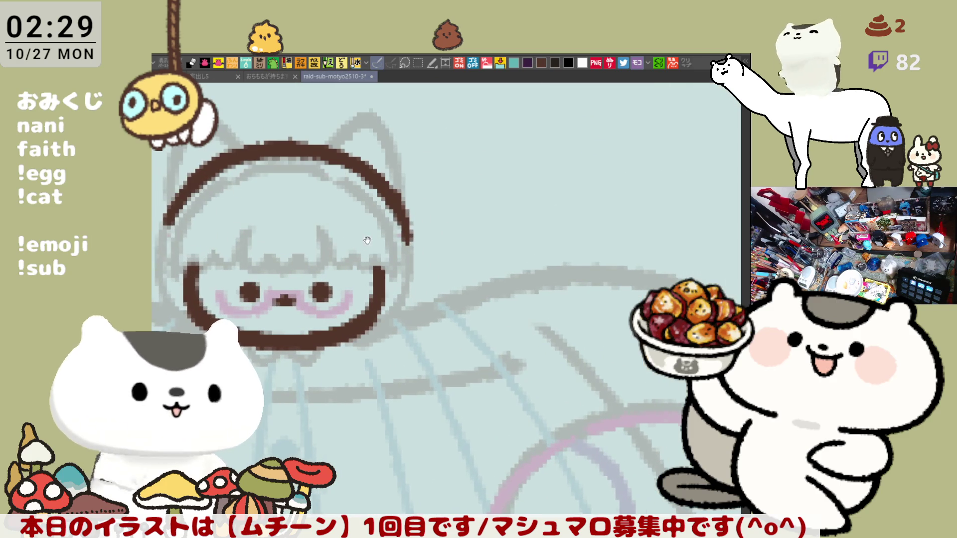
drag(218, 266, 310, 275)
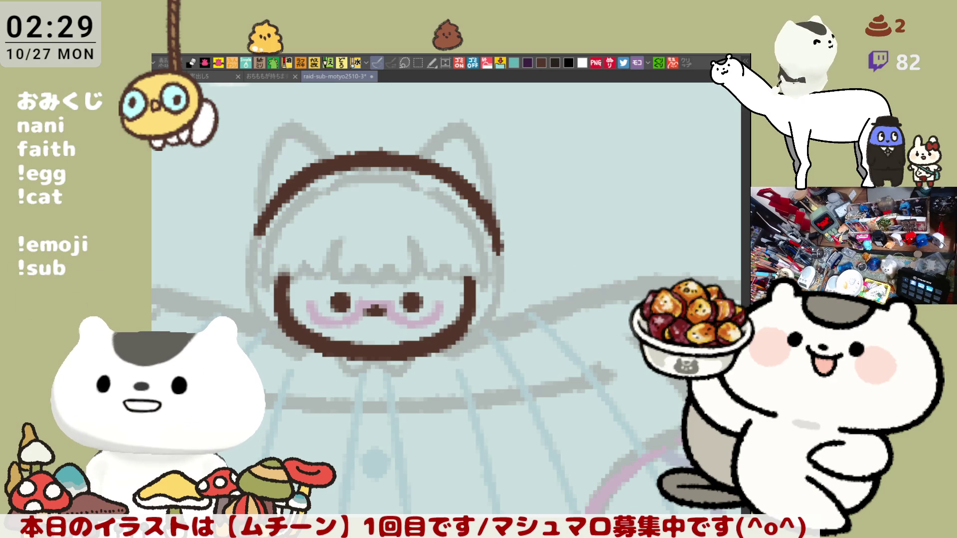
key(ctrl+1)
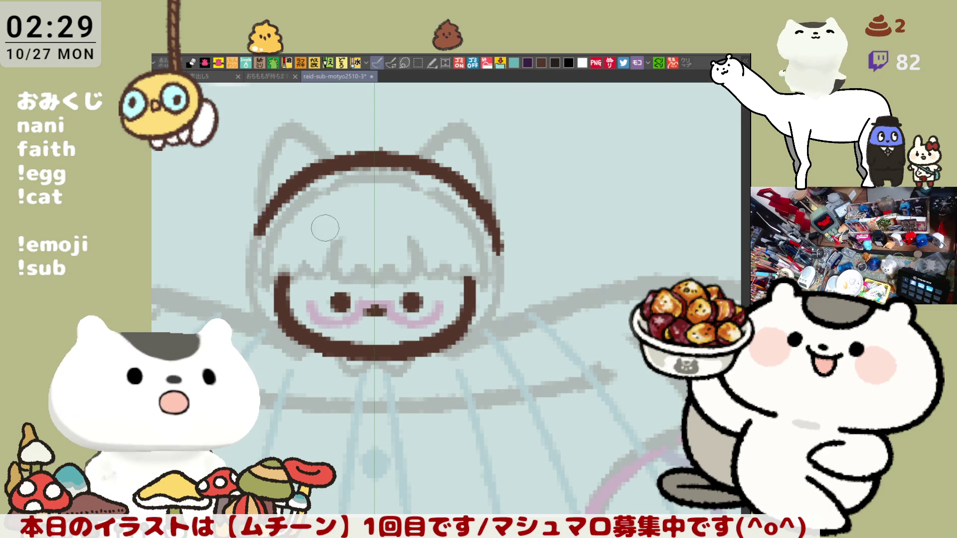
click(394, 62)
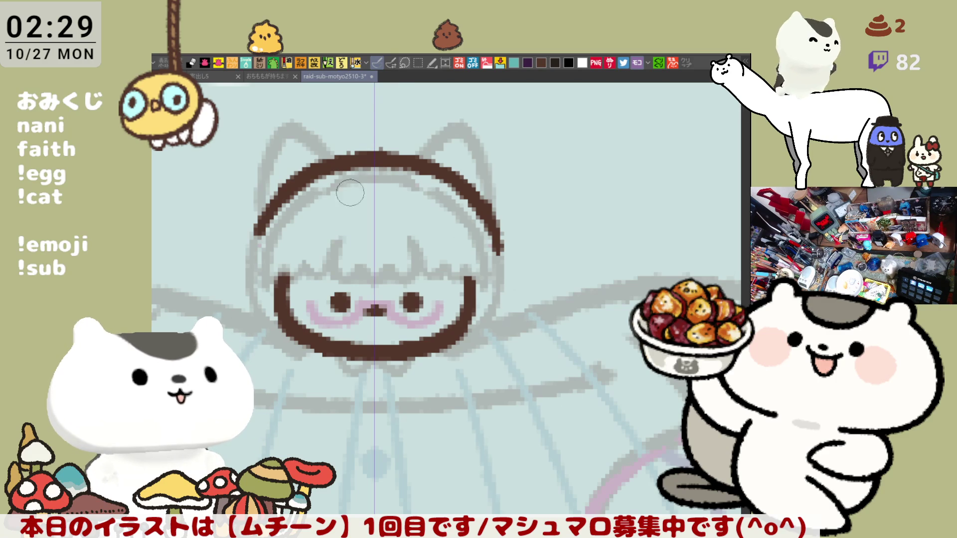
Step: Draw the curved brown bang strands, undoing and redrawing the overlong ones
drag(325, 207, 349, 267)
key(ctrl+z)
mouse_move(333, 234)
mouse_down()
mouse_move(349, 271)
mouse_move(408, 269)
mouse_up()
key(ctrl+z)
key(ctrl+z)
mouse_move(331, 226)
mouse_down()
mouse_move(324, 239)
mouse_move(344, 271)
mouse_move(353, 255)
mouse_up()
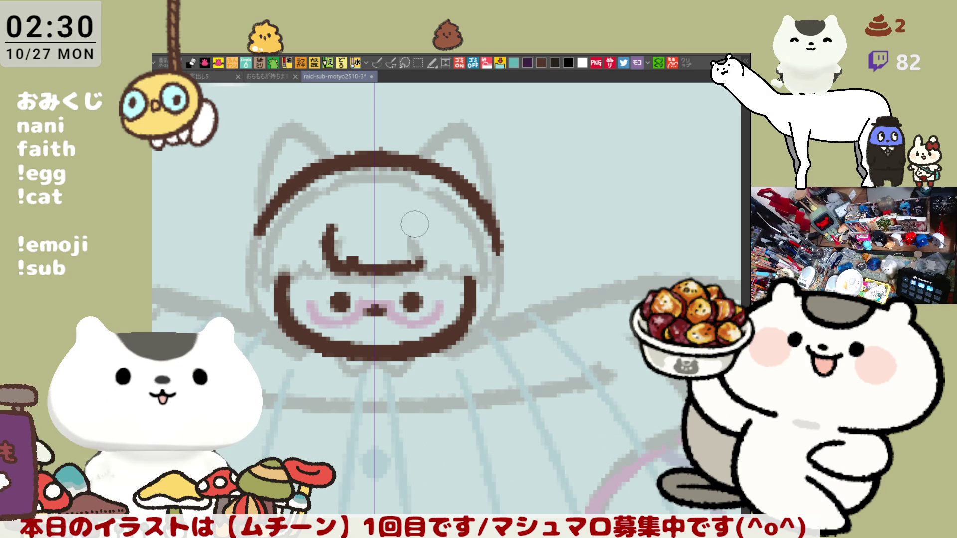
drag(421, 258, 422, 230)
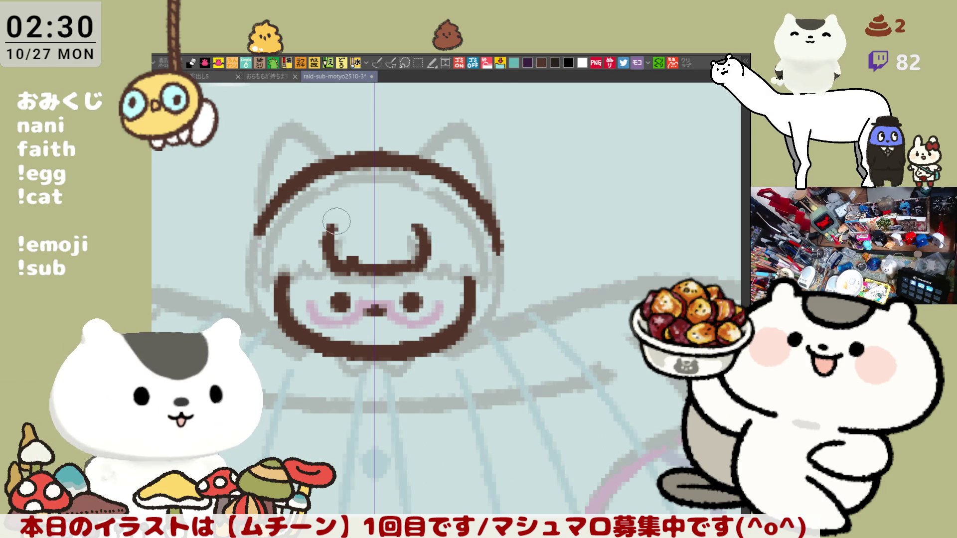
drag(337, 222, 319, 258)
mouse_move(339, 221)
mouse_down()
mouse_move(327, 239)
mouse_move(344, 264)
mouse_up()
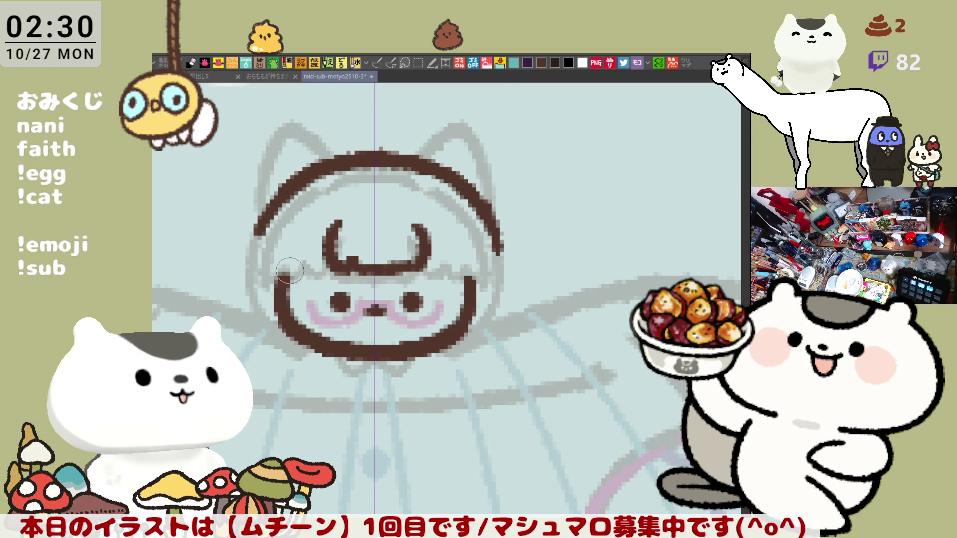
Step: Extend the brown hairline leftward and join it to the face's right edge
drag(273, 258, 325, 267)
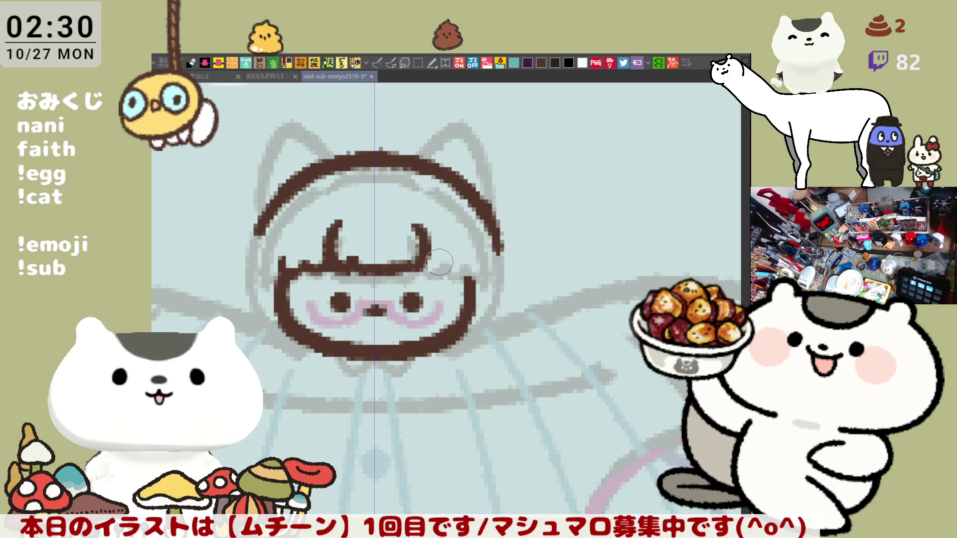
drag(442, 269, 473, 264)
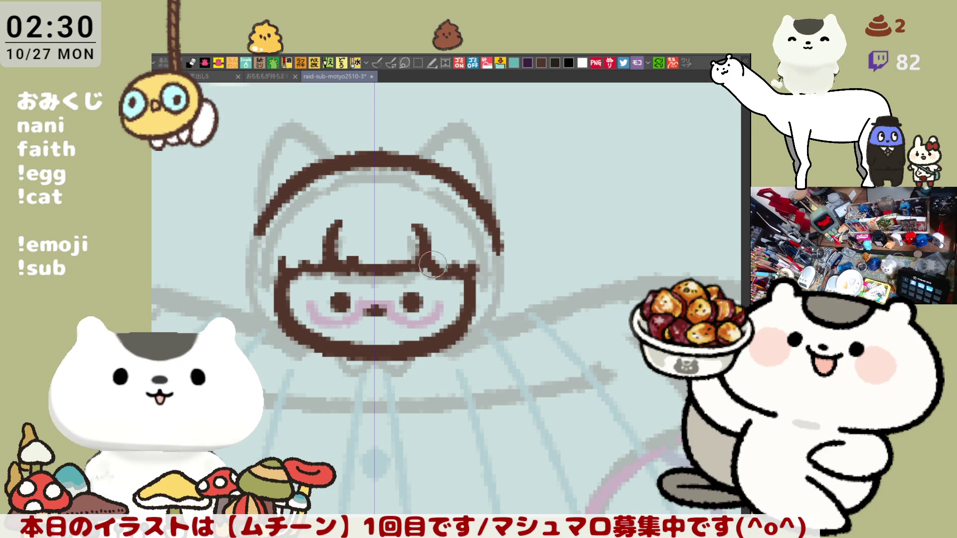
scroll(429, 259, down, 2)
drag(389, 237, 419, 245)
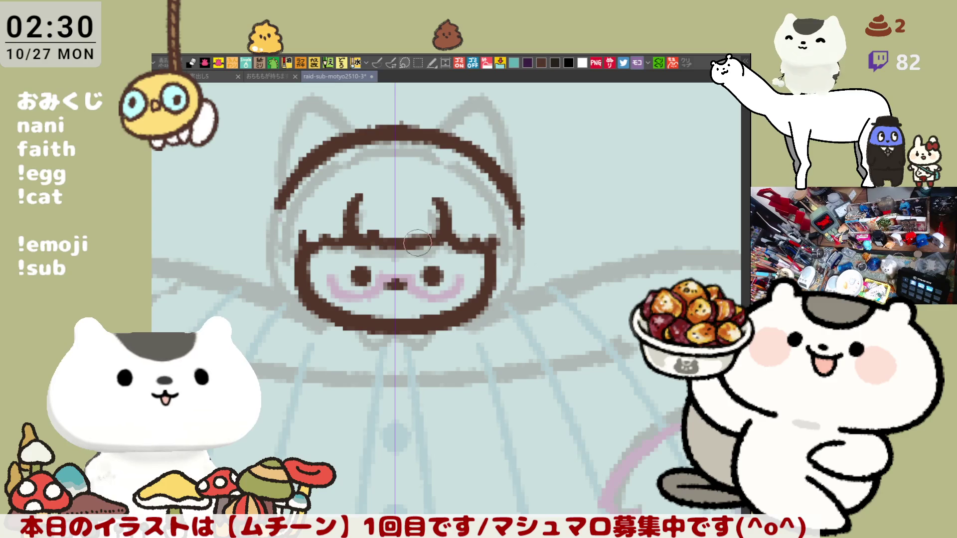
scroll(343, 219, left, 2)
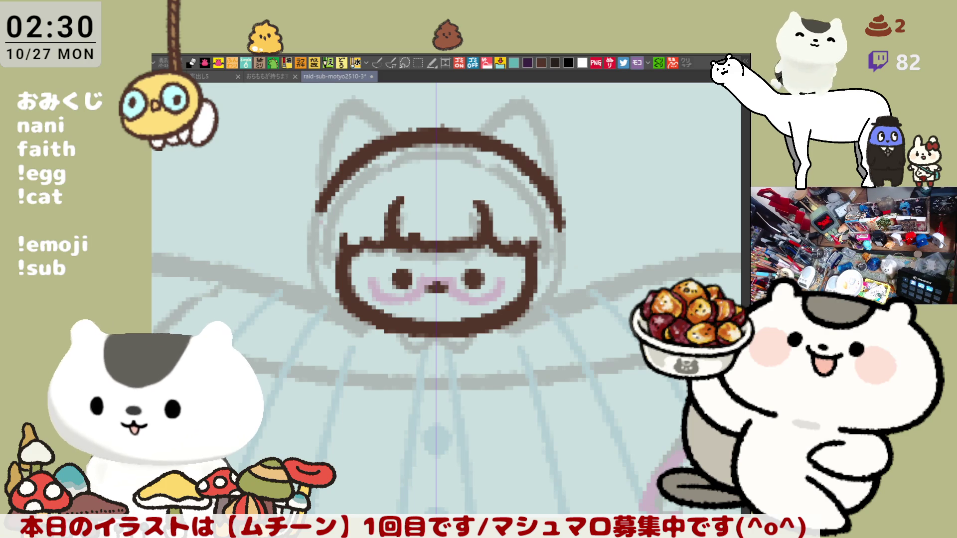
mouse_move(398, 255)
mouse_down()
mouse_move(424, 251)
mouse_move(448, 304)
mouse_up()
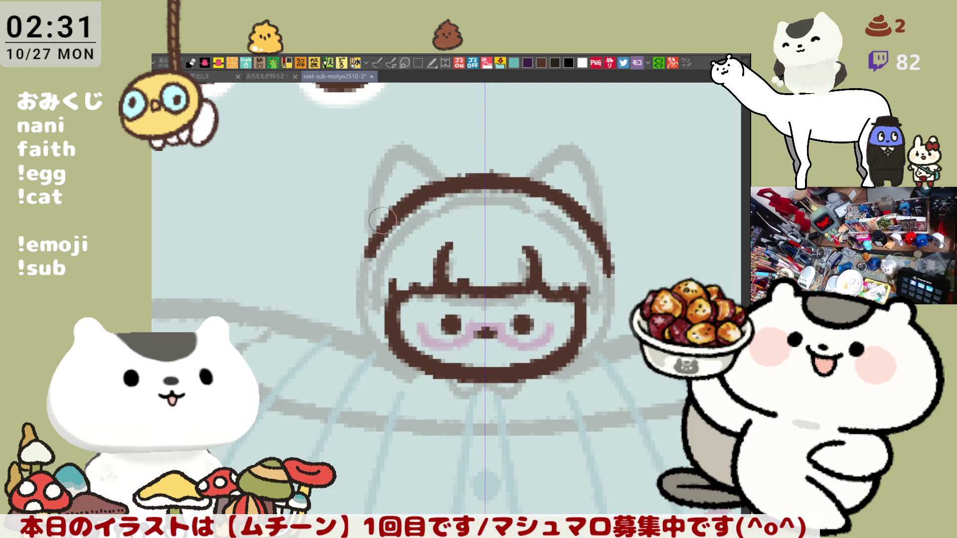
Step: Try inking the hood's left edge in brown, undoing the misplaced strokes
mouse_move(390, 198)
mouse_down()
mouse_move(371, 230)
mouse_move(390, 197)
mouse_up()
key(ctrl+z)
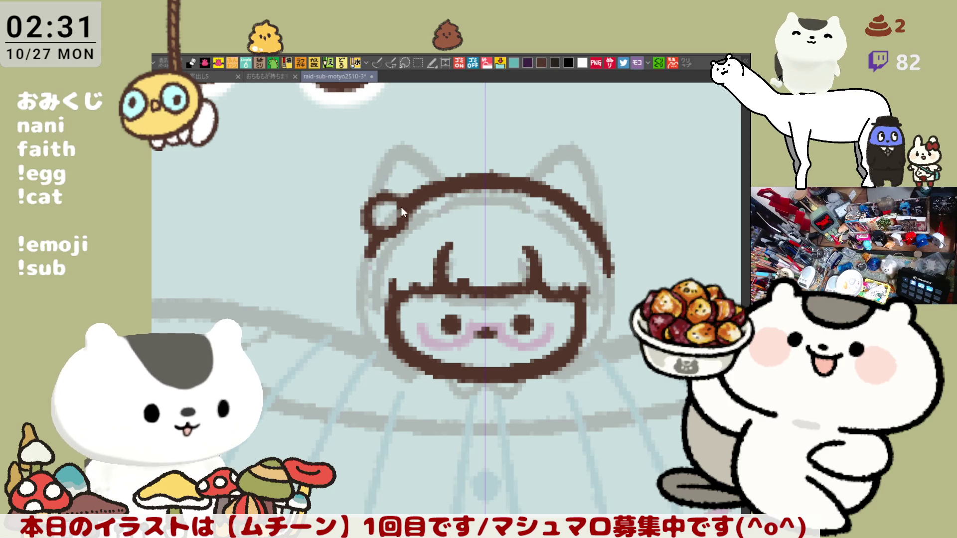
key(ctrl+z)
key(ctrl+z)
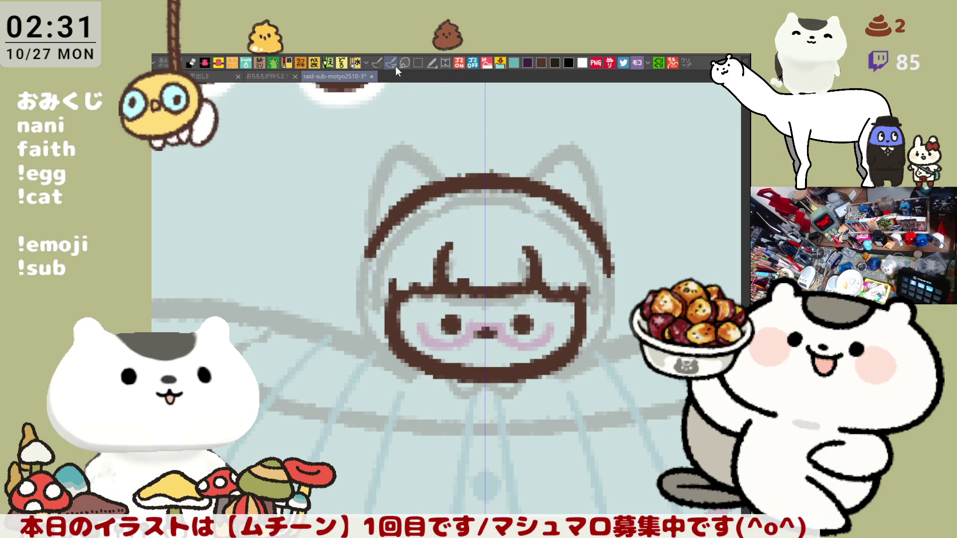
drag(393, 199, 359, 255)
key(ctrl+z)
key(ctrl+z)
key(ctrl+z)
key(ctrl+z)
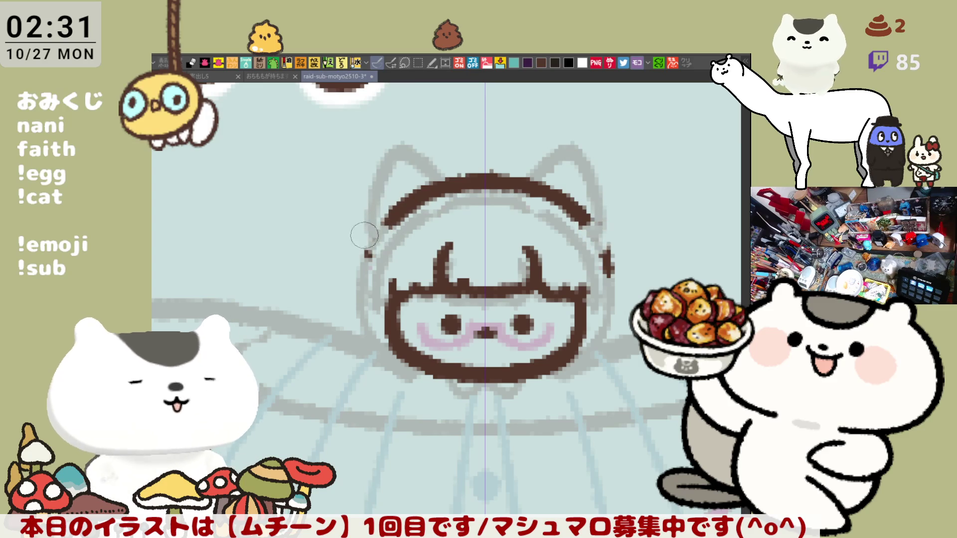
mouse_move(377, 220)
mouse_down()
mouse_move(351, 259)
mouse_move(366, 214)
mouse_move(350, 247)
mouse_move(399, 232)
mouse_move(360, 273)
mouse_up()
key(ctrl+z)
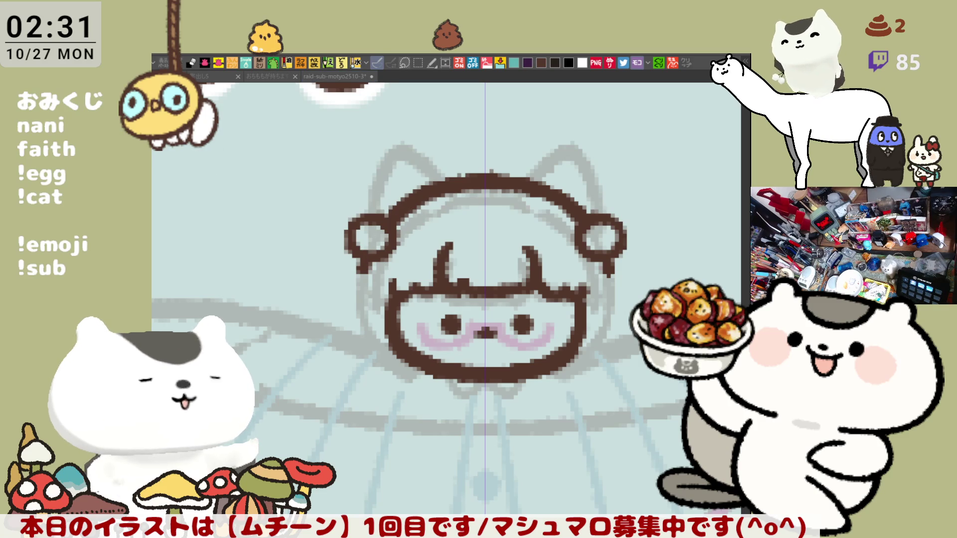
Step: Shape the curled hood edge around the left bun, ending with a stroke along its bottom
mouse_move(330, 231)
mouse_down()
mouse_move(358, 274)
mouse_move(324, 249)
mouse_move(360, 270)
mouse_up()
key(ctrl+z)
drag(330, 215, 322, 252)
key(ctrl+z)
key(ctrl+z)
mouse_move(330, 207)
mouse_down()
mouse_move(322, 222)
mouse_move(361, 261)
mouse_up()
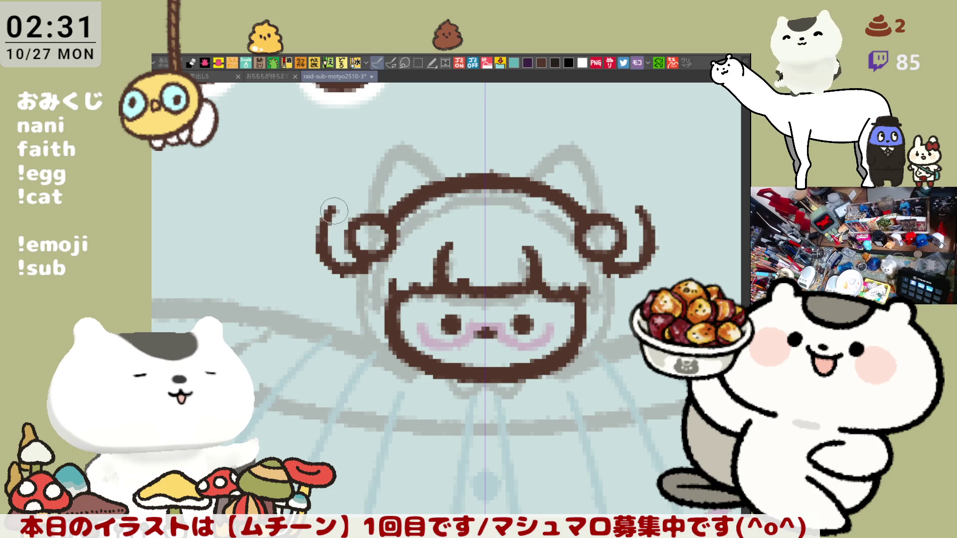
mouse_move(329, 208)
mouse_down()
mouse_move(361, 220)
mouse_move(349, 202)
mouse_move(364, 220)
mouse_move(349, 200)
mouse_move(369, 220)
mouse_move(351, 199)
mouse_move(369, 219)
mouse_move(344, 201)
mouse_move(369, 220)
mouse_move(327, 244)
mouse_move(364, 256)
mouse_up()
key(ctrl+z)
key(ctrl+z)
key(ctrl+z)
key(ctrl+z)
key(ctrl+z)
key(ctrl+z)
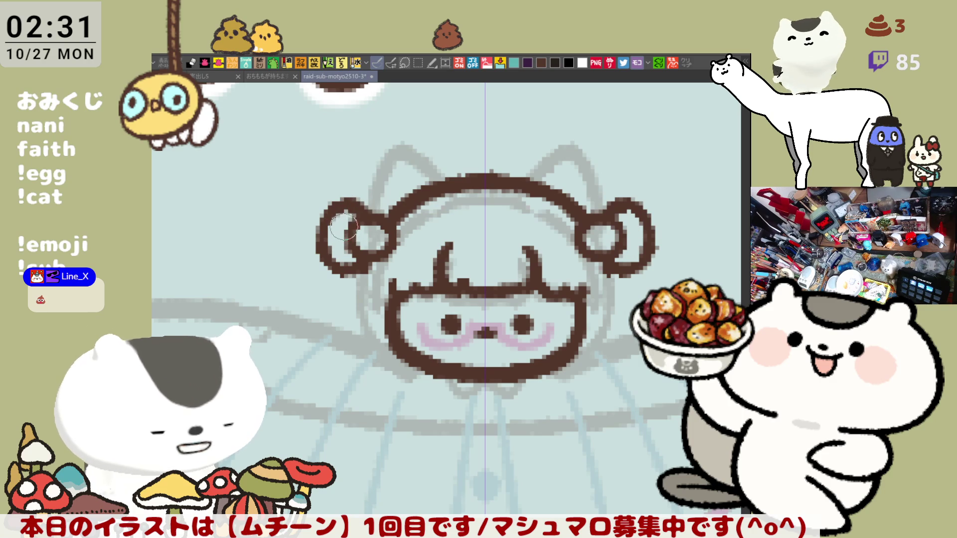
drag(344, 216, 332, 255)
key(ctrl+z)
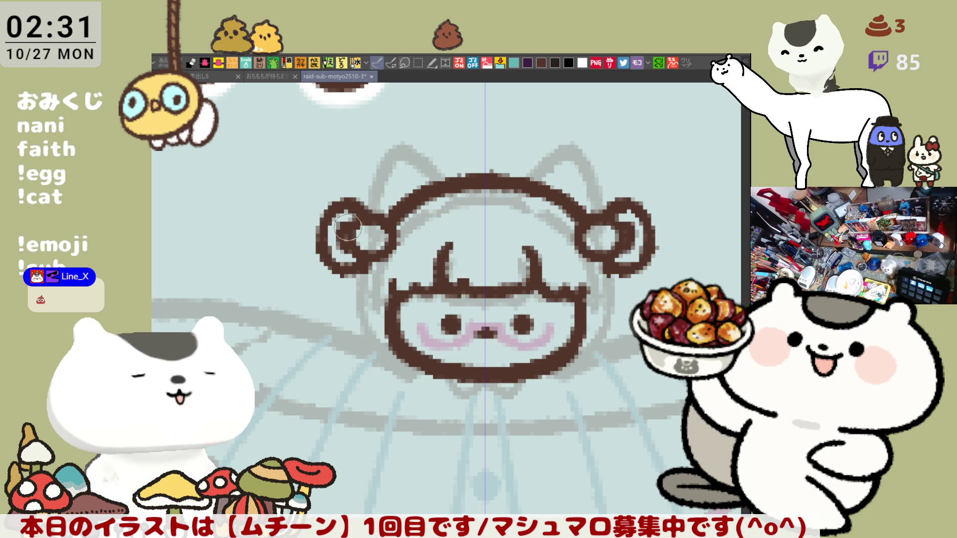
mouse_move(349, 214)
mouse_down()
mouse_move(334, 252)
mouse_move(350, 234)
mouse_move(359, 249)
mouse_move(394, 239)
mouse_move(371, 240)
mouse_move(382, 241)
mouse_up()
key(ctrl+z)
key(ctrl+z)
key(ctrl+z)
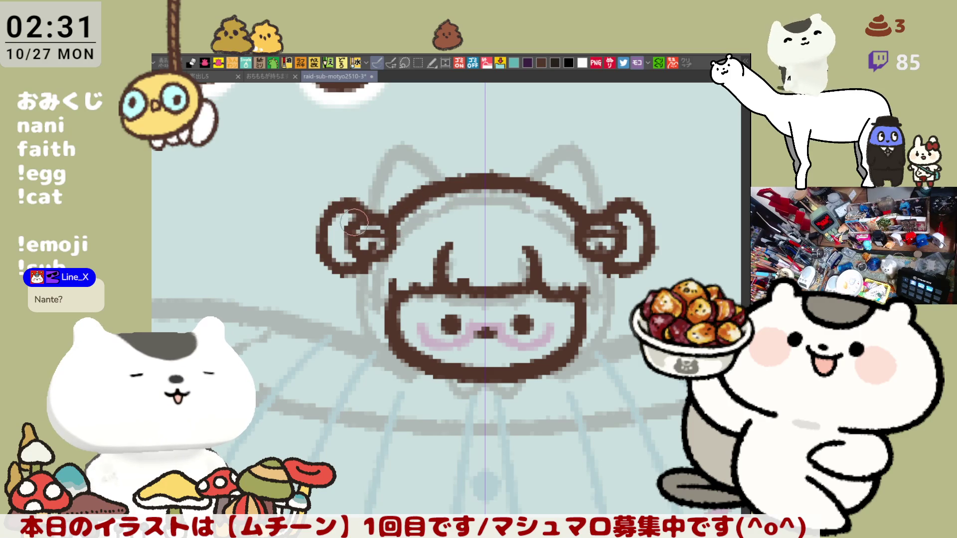
drag(320, 244, 362, 263)
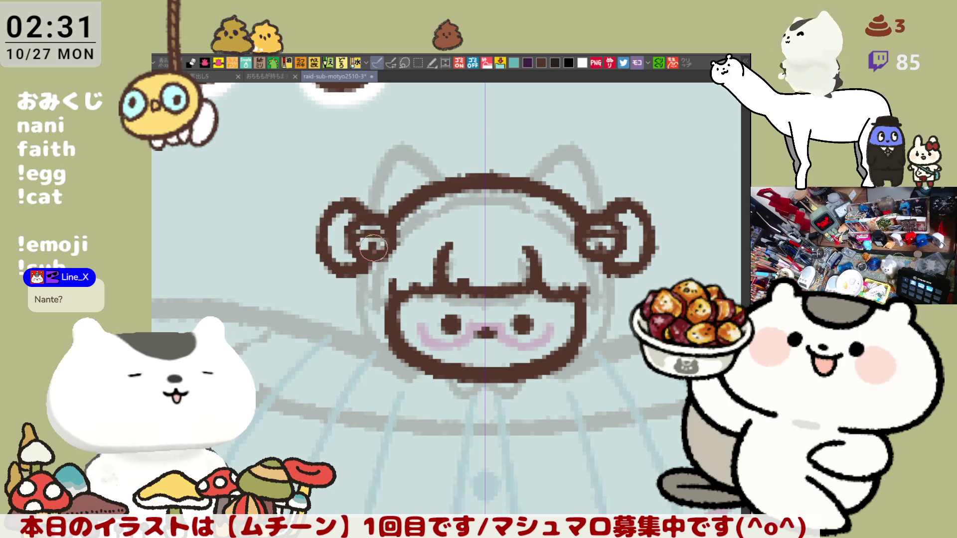
Step: Trace the left cat ear outline in brown, mirrored to the right ear
mouse_move(376, 210)
mouse_down()
mouse_move(421, 157)
mouse_move(436, 176)
mouse_up()
key(ctrl+z)
mouse_move(372, 195)
mouse_down()
mouse_move(448, 185)
mouse_move(427, 170)
mouse_move(439, 170)
mouse_up()
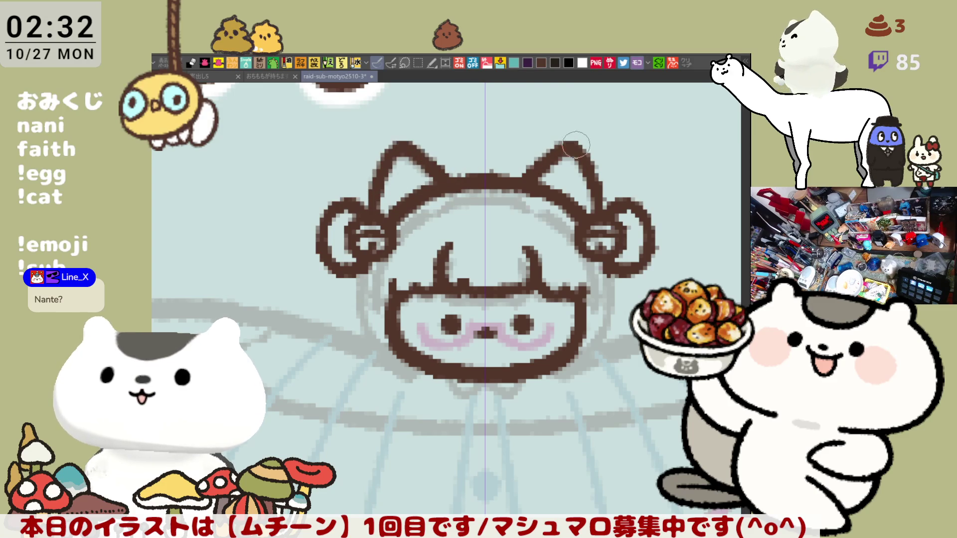
Step: Touch up the ear tip and try curves from the ear around the face side
drag(564, 143, 569, 146)
scroll(524, 234, down, 5)
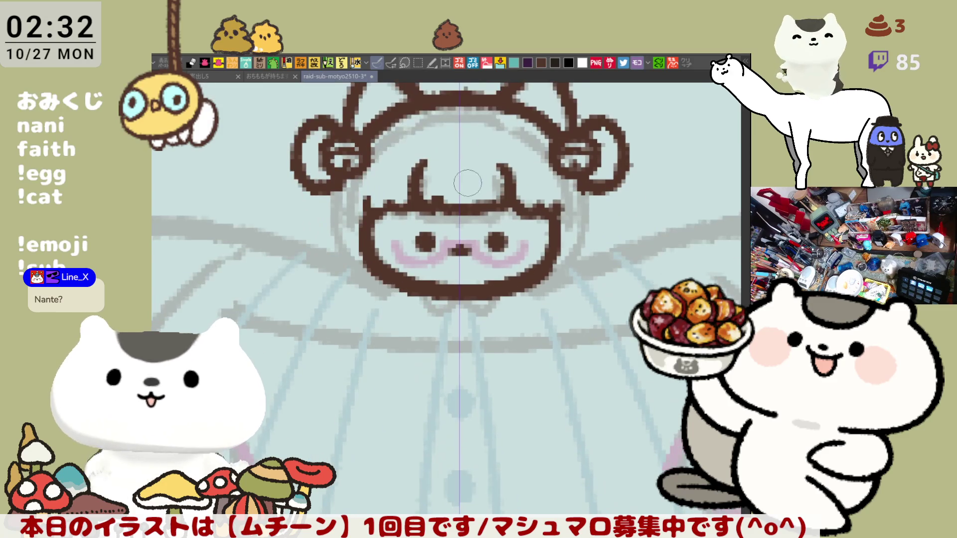
mouse_move(362, 196)
mouse_down()
mouse_move(355, 232)
mouse_move(394, 269)
mouse_up()
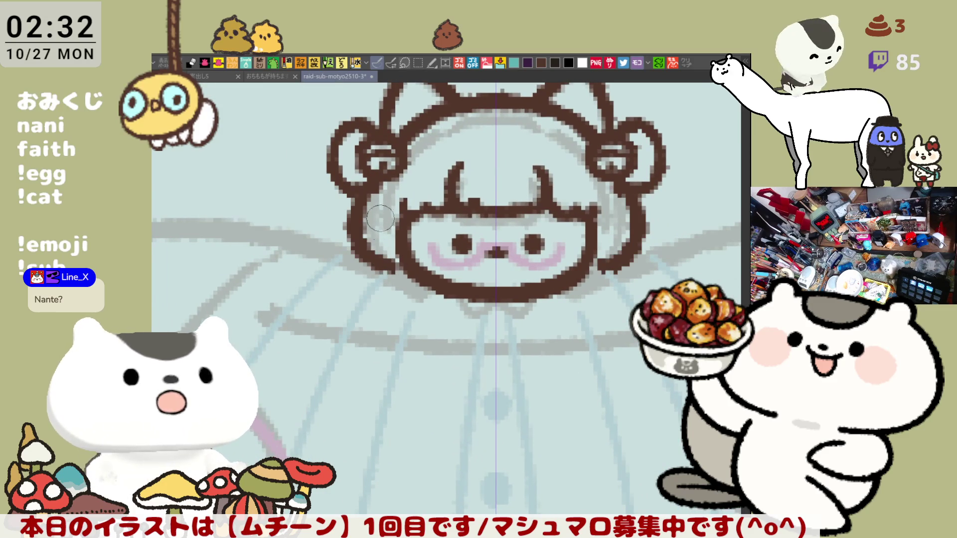
key(ctrl+z)
key(ctrl+z)
mouse_move(371, 177)
mouse_down()
mouse_move(397, 264)
mouse_move(398, 239)
mouse_up()
key(ctrl+z)
drag(371, 177, 399, 269)
key(ctrl+z)
mouse_move(372, 187)
mouse_down()
mouse_move(399, 269)
mouse_move(394, 234)
mouse_up()
key(ctrl+z)
drag(372, 177, 404, 264)
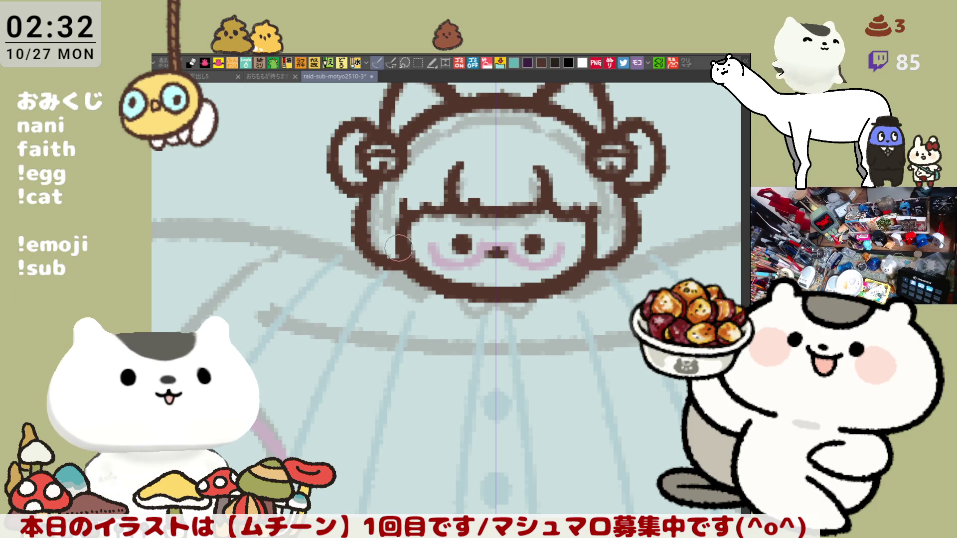
Step: Draw the mirrored cheek line from the ear down to the chin, then zoom out
key(ctrl+z)
drag(394, 227, 398, 256)
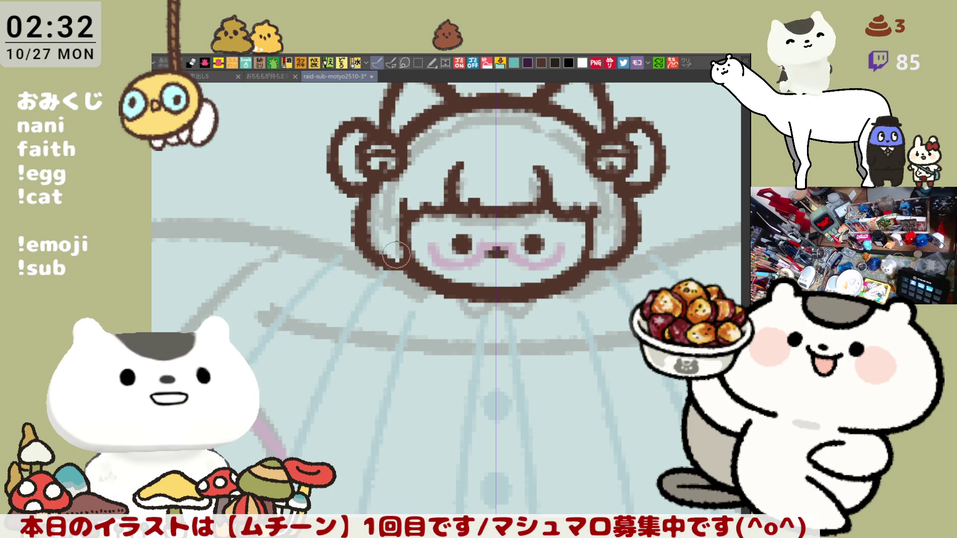
drag(401, 216, 408, 235)
key(ctrl+z)
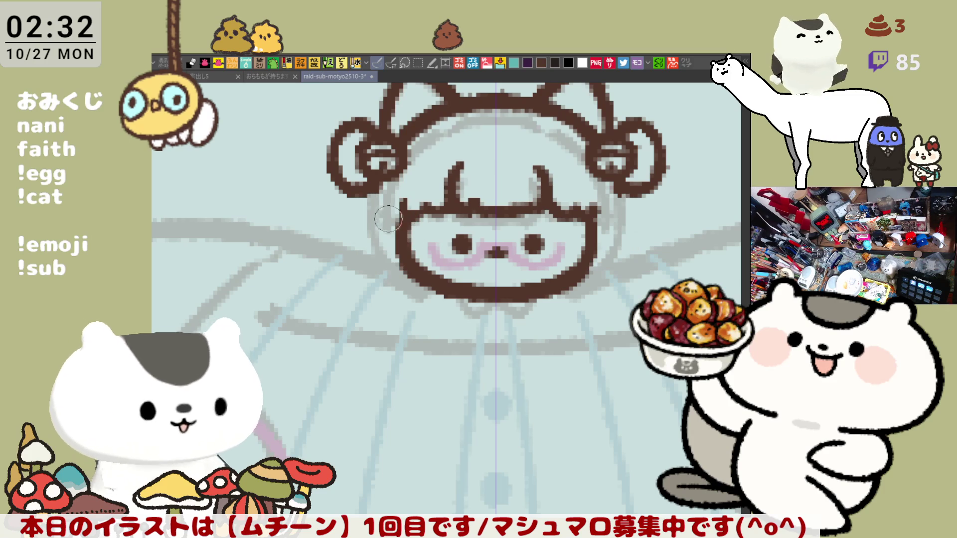
mouse_move(355, 175)
mouse_down()
mouse_move(384, 259)
mouse_move(392, 242)
mouse_up()
key(ctrl+z)
mouse_move(355, 175)
mouse_down()
mouse_move(411, 277)
mouse_move(363, 225)
mouse_move(411, 274)
mouse_up()
key(ctrl+z)
key(ctrl+z)
mouse_move(355, 172)
mouse_down()
mouse_move(414, 275)
mouse_move(401, 247)
mouse_up()
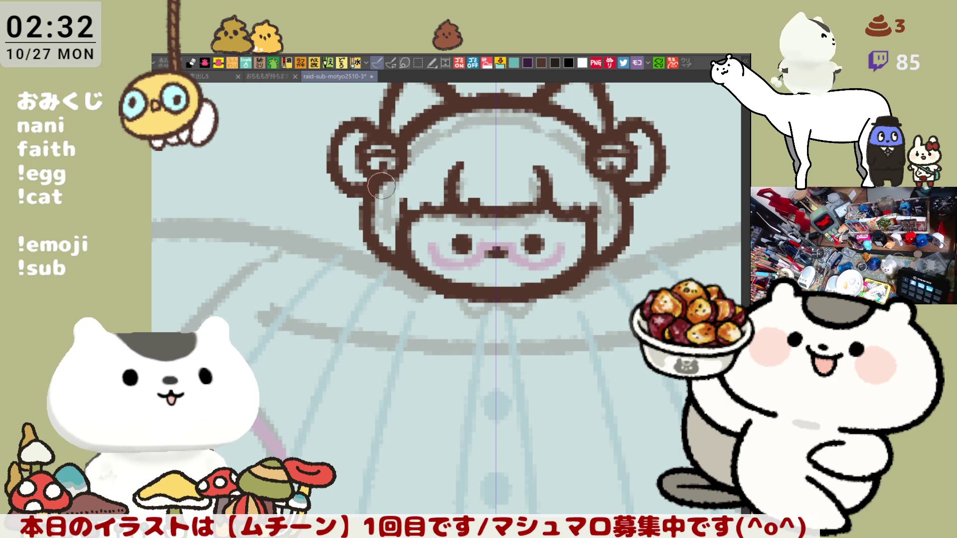
drag(480, 179, 424, 268)
scroll(459, 230, down, 3)
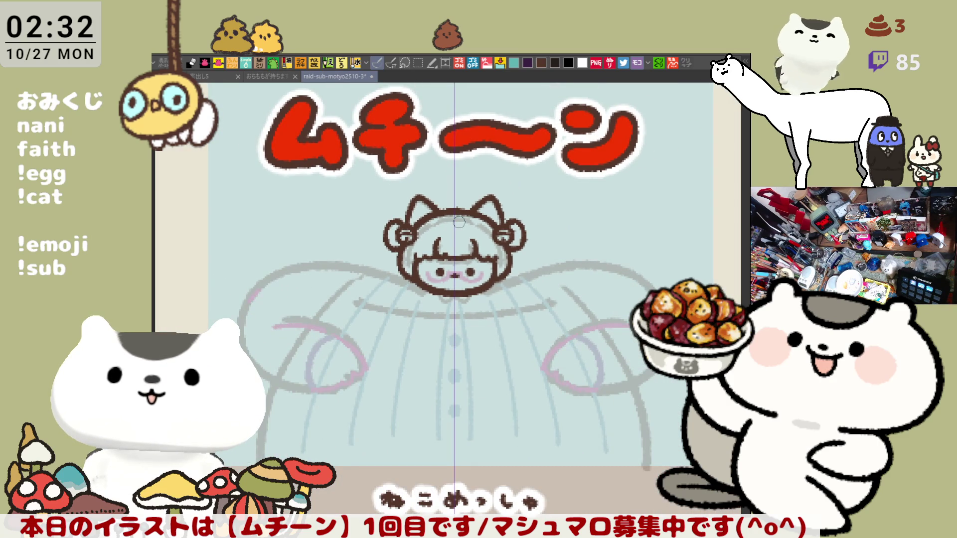
Step: Reshape the lower cheek lobe outline below the left ear
scroll(460, 222, up, 3)
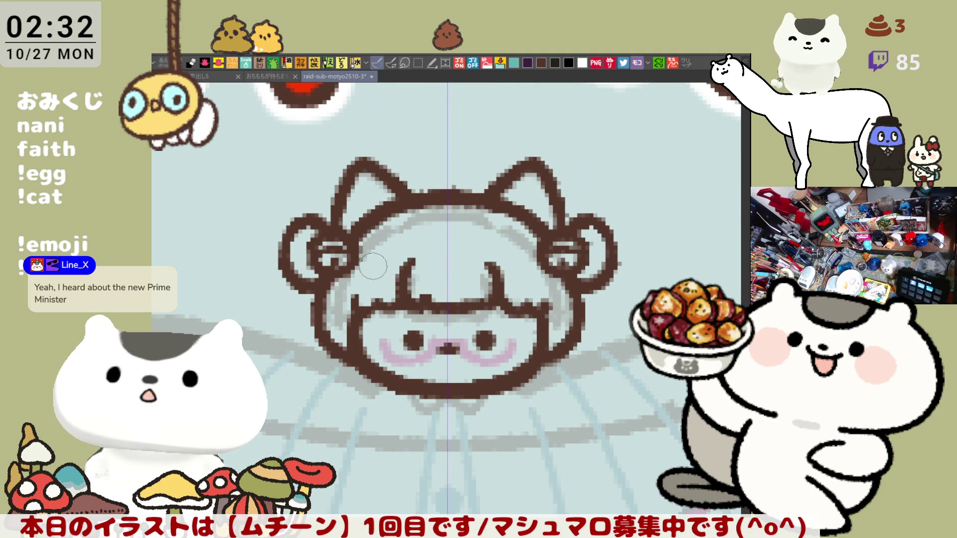
drag(302, 288, 297, 319)
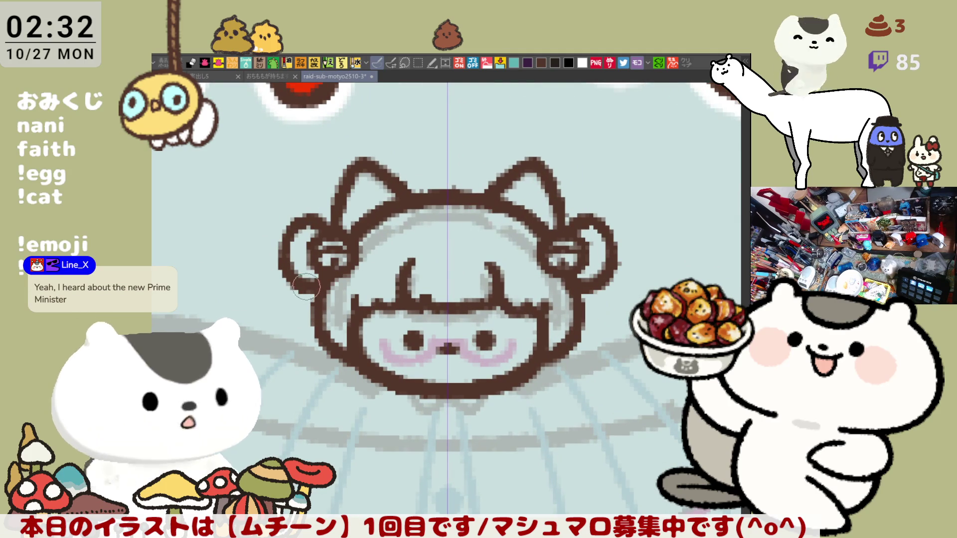
drag(292, 302, 310, 323)
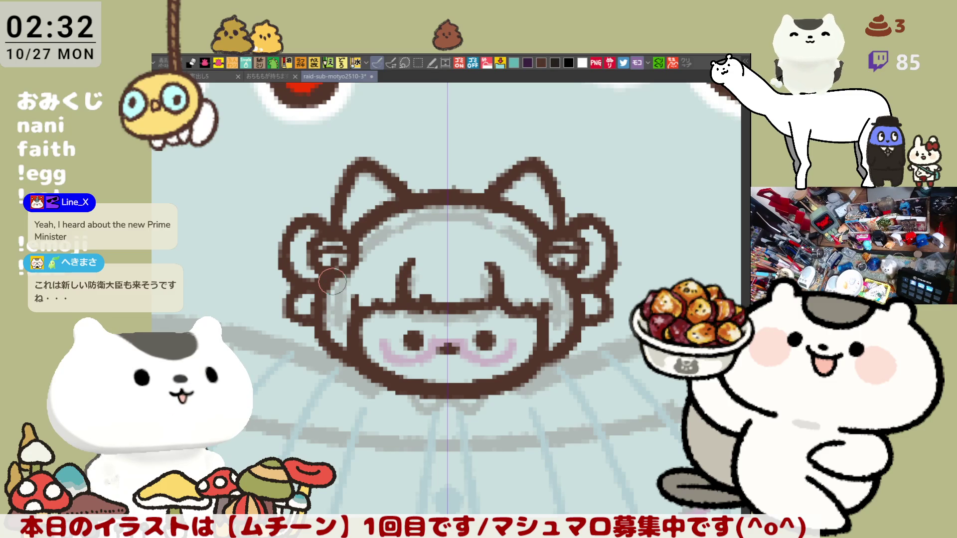
Step: Doodle a face with jaw curve, two brows, eye dots, V mouth and solid brown hair
drag(334, 283, 265, 218)
mouse_move(480, 170)
mouse_down()
mouse_move(514, 283)
mouse_move(596, 276)
mouse_up()
drag(493, 182, 582, 182)
mouse_move(516, 204)
mouse_down()
mouse_move(518, 214)
mouse_move(572, 215)
mouse_up()
mouse_move(521, 241)
mouse_down()
mouse_move(558, 245)
mouse_move(493, 298)
mouse_up()
mouse_move(481, 175)
mouse_down()
mouse_move(516, 220)
mouse_move(541, 209)
mouse_up()
mouse_move(513, 180)
mouse_down()
mouse_move(486, 176)
mouse_move(424, 214)
mouse_move(402, 244)
mouse_move(563, 189)
mouse_move(576, 219)
mouse_up()
mouse_move(506, 198)
mouse_down()
mouse_move(521, 214)
mouse_move(513, 200)
mouse_move(539, 214)
mouse_move(547, 190)
mouse_move(573, 234)
mouse_move(549, 312)
mouse_move(614, 309)
mouse_move(599, 325)
mouse_move(493, 189)
mouse_move(518, 225)
mouse_move(541, 208)
mouse_move(431, 213)
mouse_move(437, 189)
mouse_move(466, 177)
mouse_move(486, 183)
mouse_move(532, 173)
mouse_move(513, 165)
mouse_move(423, 197)
mouse_move(563, 184)
mouse_move(569, 238)
mouse_up()
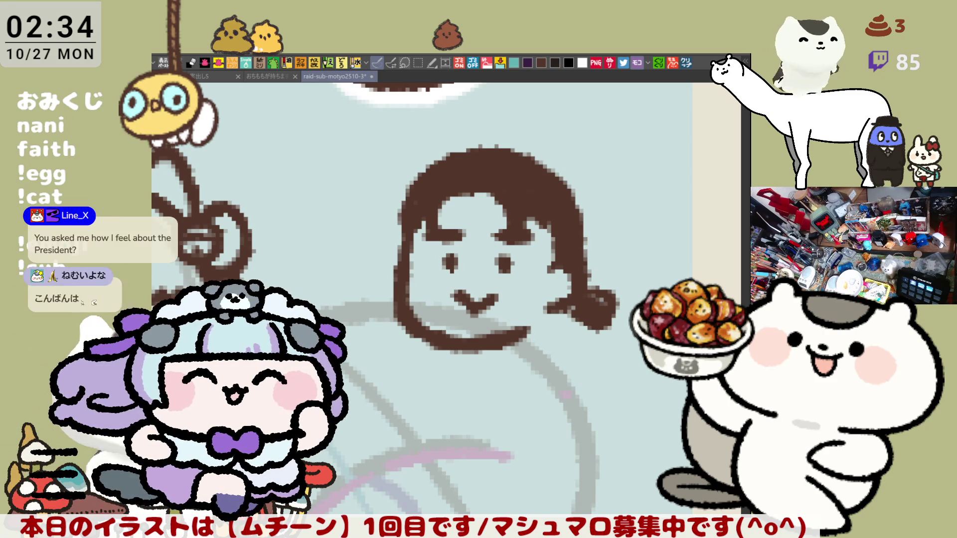
Step: Fit the whole canvas to the window, then zoom back in on the girl's face
key(ctrl+0)
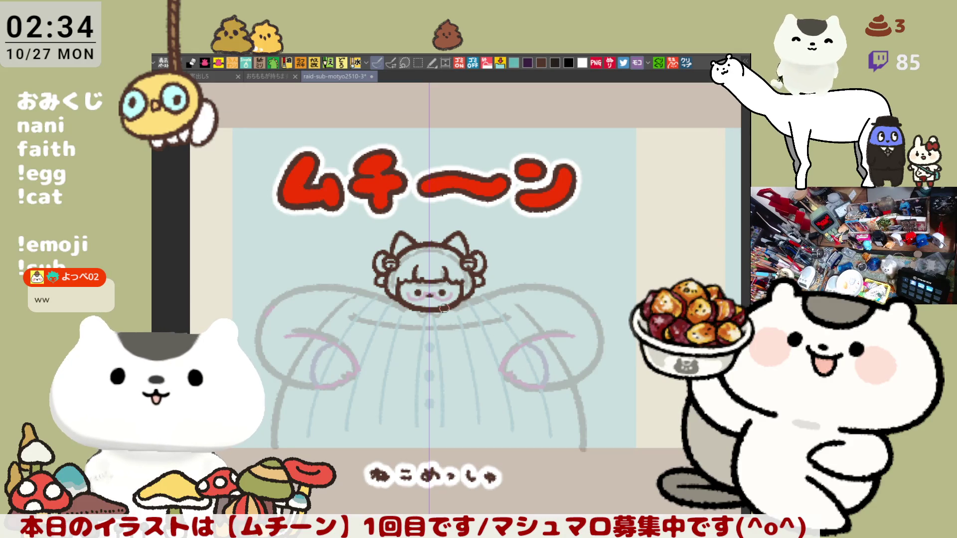
scroll(443, 308, up, 4)
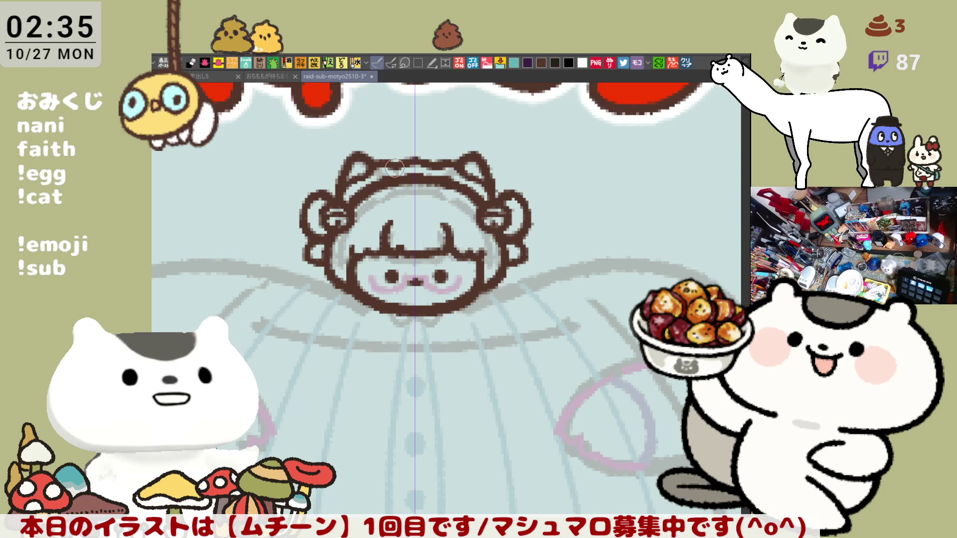
Step: Redraw the dark brown strokes beside the bun on the face's left side
drag(371, 239, 358, 187)
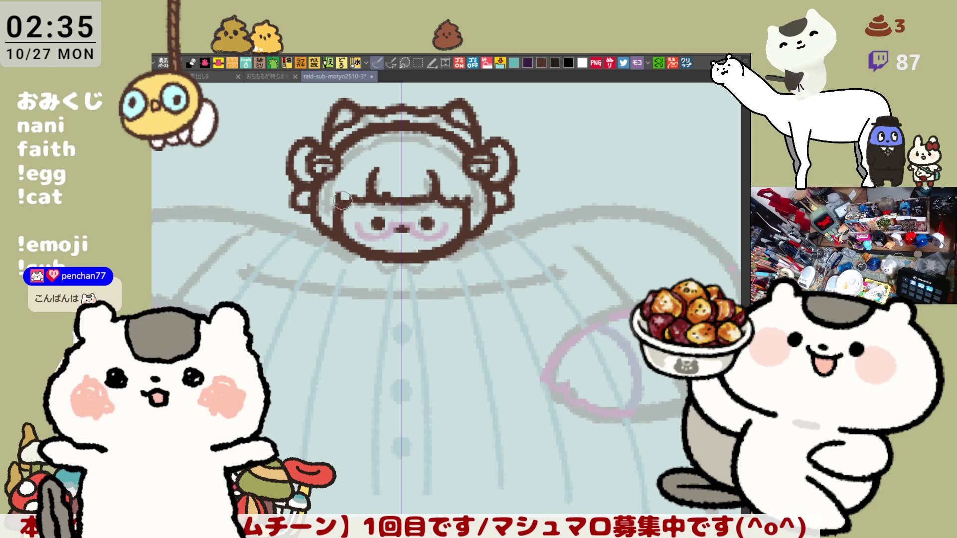
mouse_move(305, 193)
mouse_down()
mouse_move(314, 220)
mouse_move(326, 207)
mouse_up()
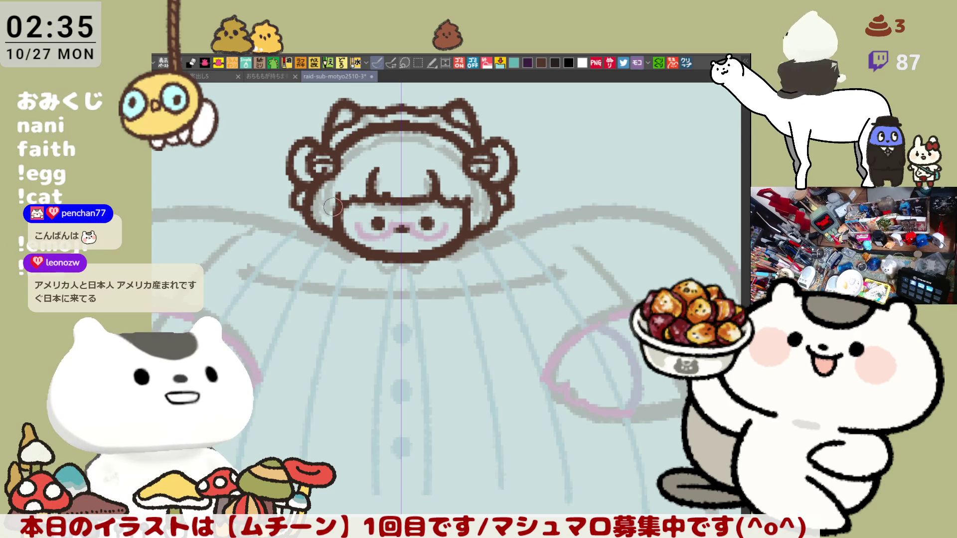
mouse_move(332, 204)
mouse_down()
mouse_move(325, 195)
mouse_move(306, 222)
mouse_up()
key(ctrl+z)
mouse_move(305, 184)
mouse_down()
mouse_move(320, 232)
mouse_move(321, 219)
mouse_up()
key(ctrl+z)
key(ctrl+z)
key(ctrl+y)
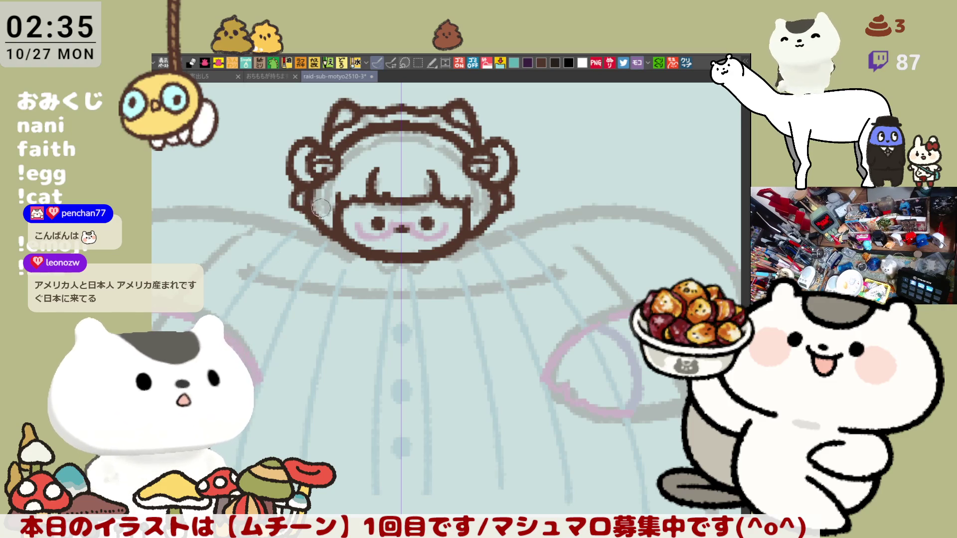
Step: Ink the mirrored dark cheek strokes down the face edge
key(ctrl+z)
mouse_move(317, 185)
mouse_down()
mouse_move(314, 227)
mouse_move(340, 215)
mouse_move(322, 217)
mouse_move(331, 241)
mouse_move(314, 200)
mouse_move(315, 222)
mouse_move(339, 247)
mouse_move(306, 234)
mouse_move(344, 229)
mouse_up()
key(ctrl+z)
key(ctrl+z)
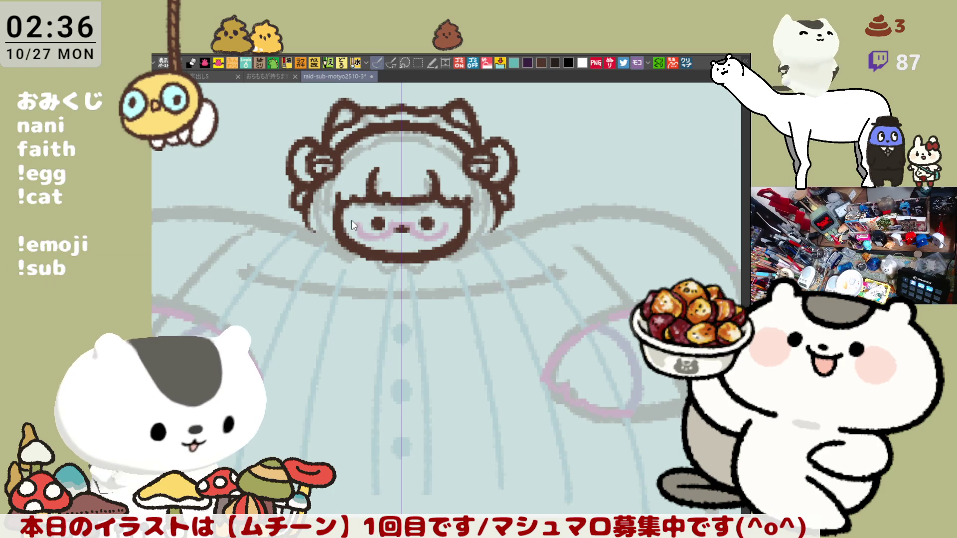
key(ctrl+z)
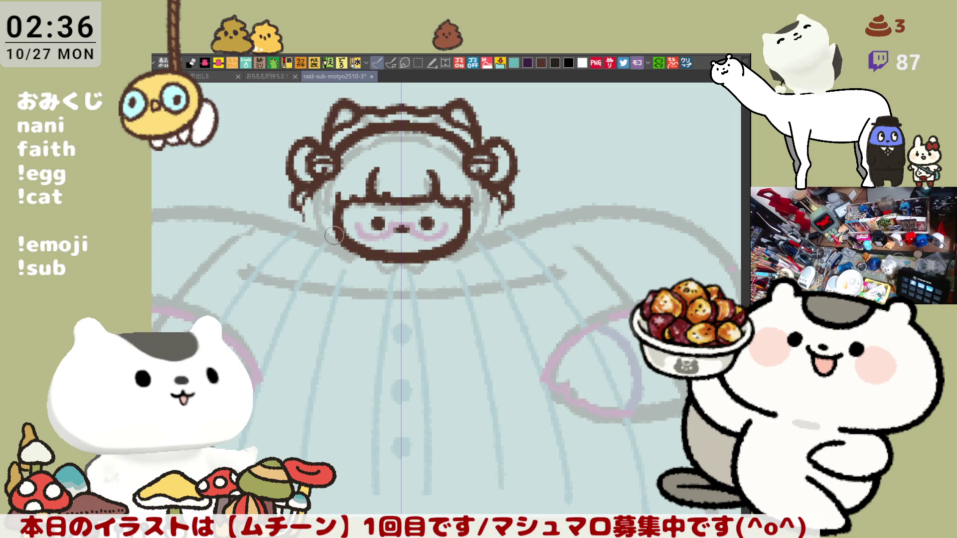
mouse_move(310, 210)
mouse_down()
mouse_move(319, 237)
mouse_move(349, 243)
mouse_up()
key(ctrl+z)
mouse_move(299, 204)
mouse_down()
mouse_move(344, 247)
mouse_move(339, 239)
mouse_up()
key(ctrl+z)
mouse_move(306, 204)
mouse_down()
mouse_move(329, 242)
mouse_move(324, 224)
mouse_up()
Step: Ink the hood's side edge and try a stroke under the chin, undoing it
mouse_move(487, 221)
mouse_down()
mouse_move(496, 224)
mouse_move(483, 220)
mouse_up()
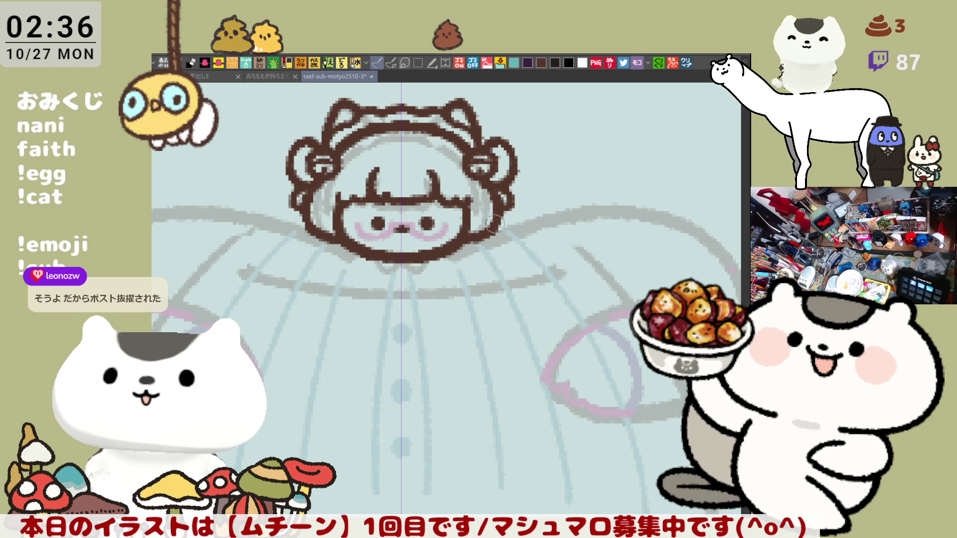
drag(516, 187, 508, 215)
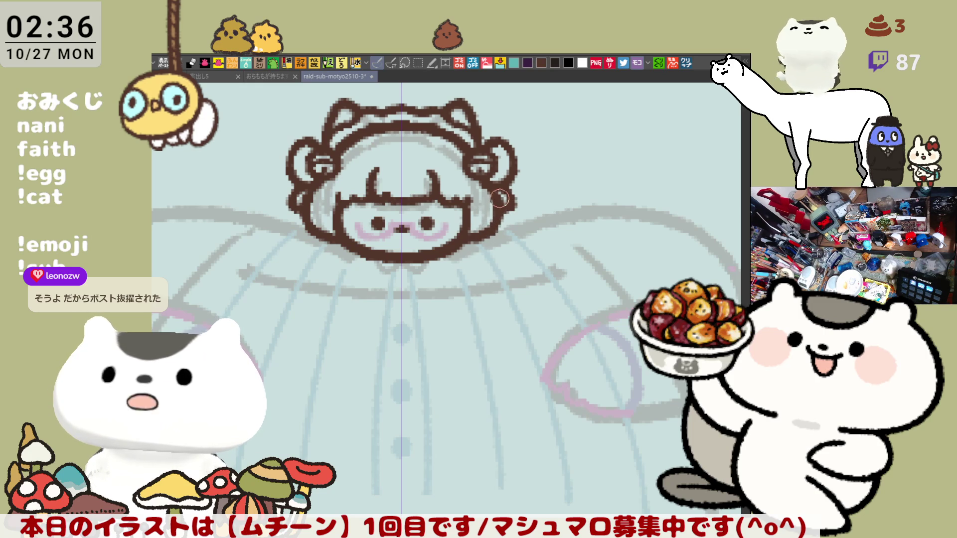
scroll(502, 216, down, 2)
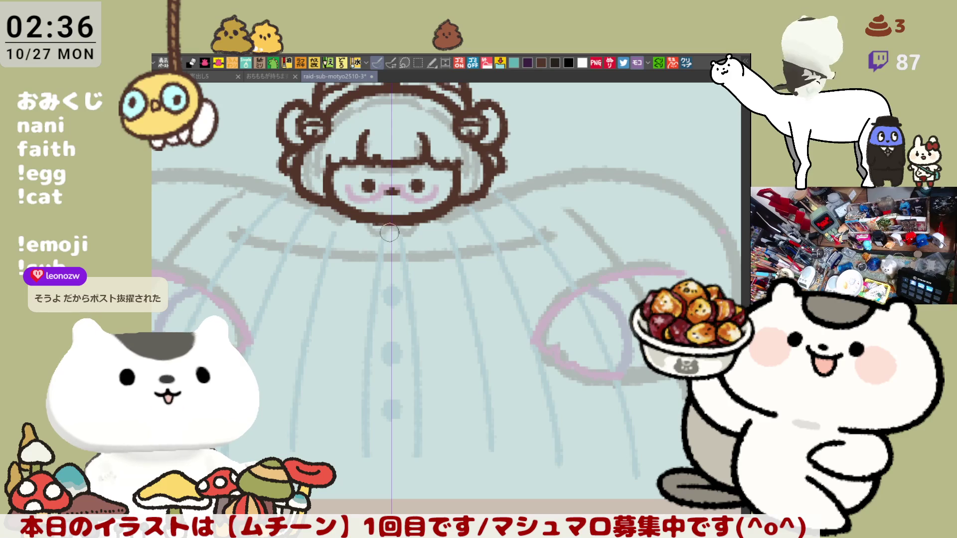
mouse_move(392, 219)
mouse_down()
mouse_move(390, 240)
mouse_move(376, 225)
mouse_up()
key(ctrl+z)
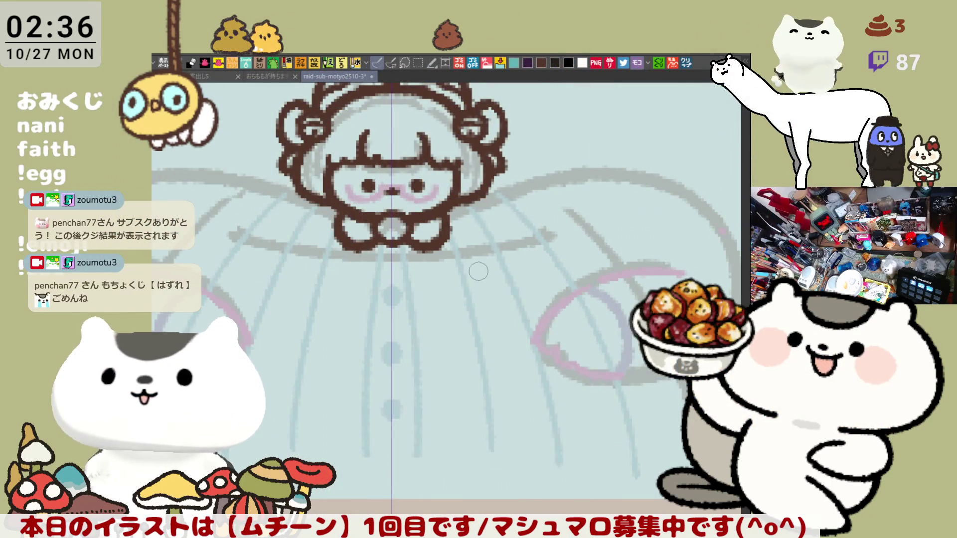
mouse_move(405, 271)
mouse_down()
mouse_move(511, 296)
mouse_move(431, 349)
mouse_up()
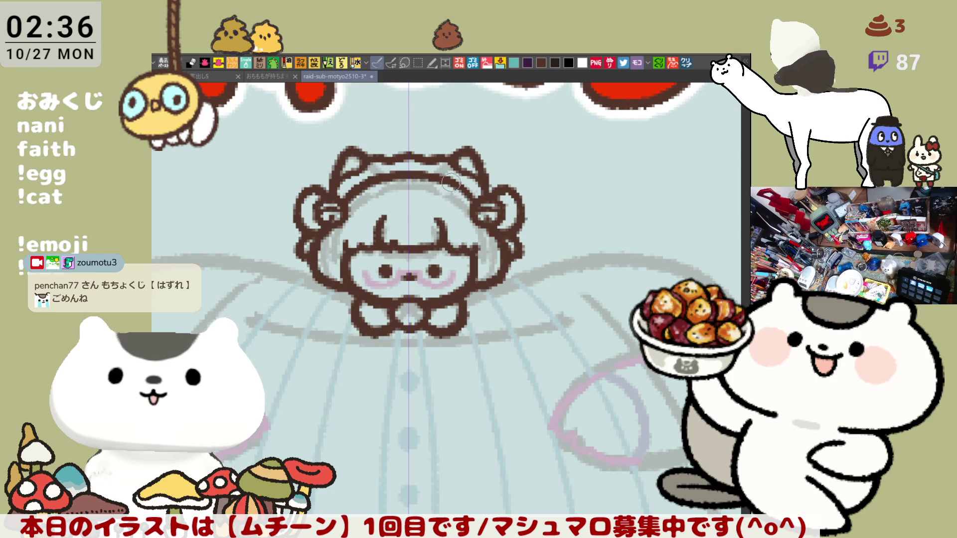
Step: Ink the outline below the chin and between the bow's lower loops
mouse_move(436, 310)
mouse_down()
mouse_move(456, 221)
mouse_move(473, 213)
mouse_up()
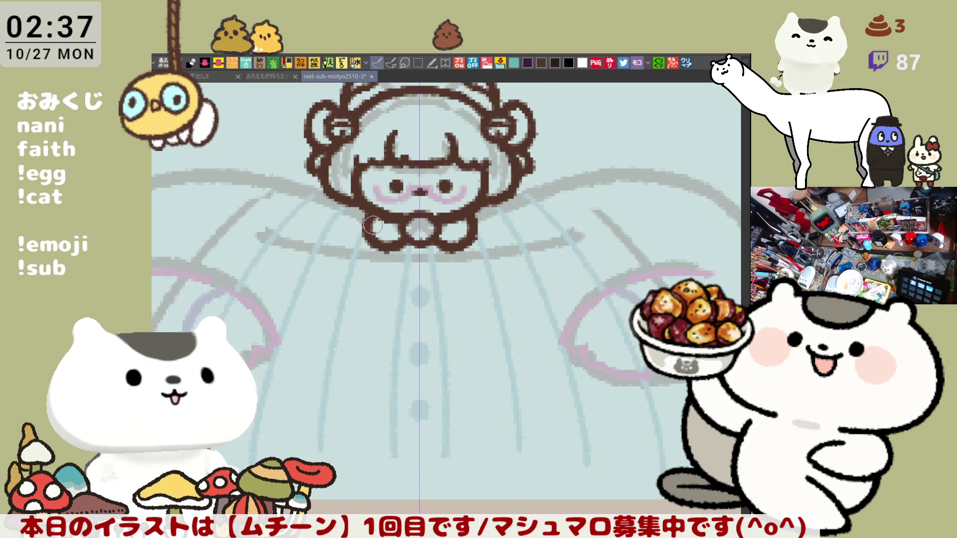
mouse_move(390, 234)
mouse_down()
mouse_move(384, 240)
mouse_move(454, 256)
mouse_move(404, 259)
mouse_up()
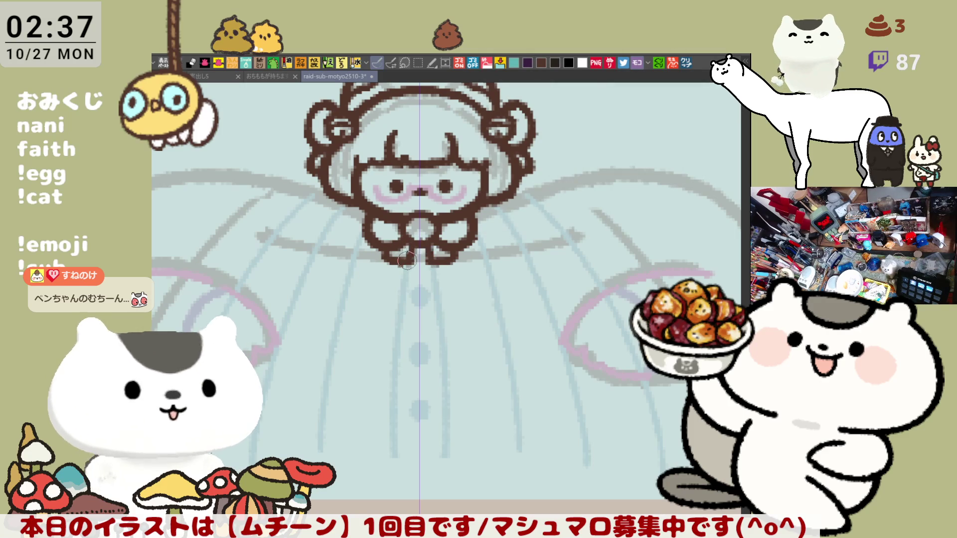
drag(417, 242, 407, 259)
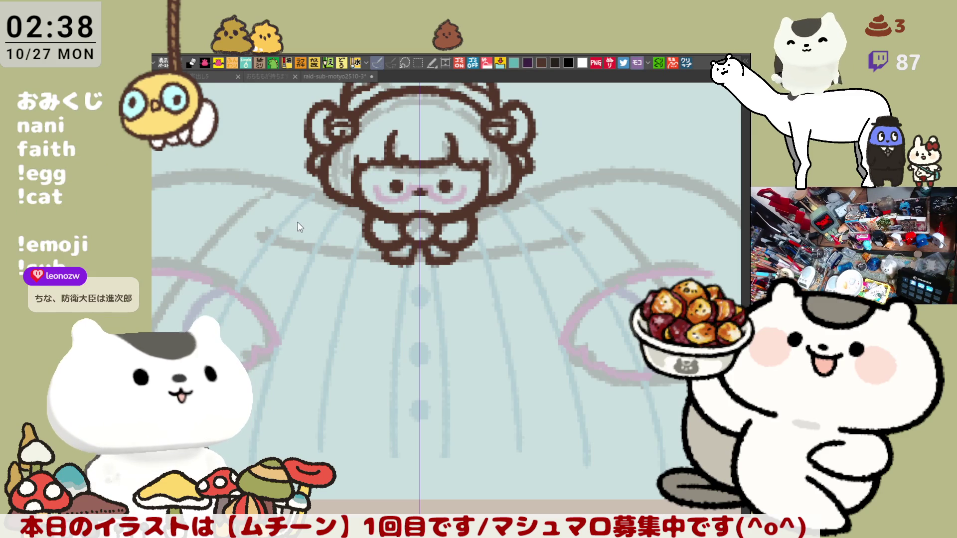
scroll(297, 224, up, 2)
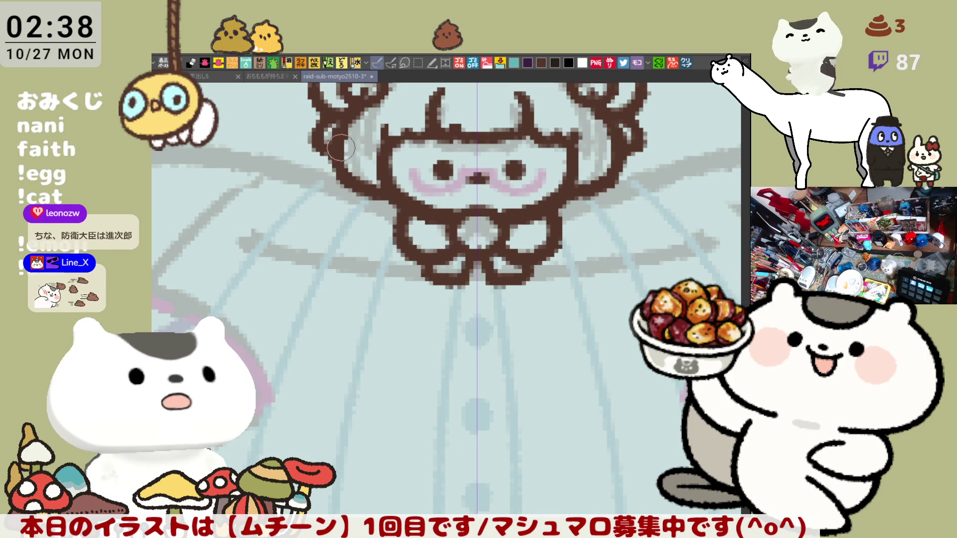
Step: Draw a curved brown arm line on the body's left side, mirrored right
drag(542, 200, 523, 300)
scroll(523, 300, down, 1)
scroll(513, 259, up, 1)
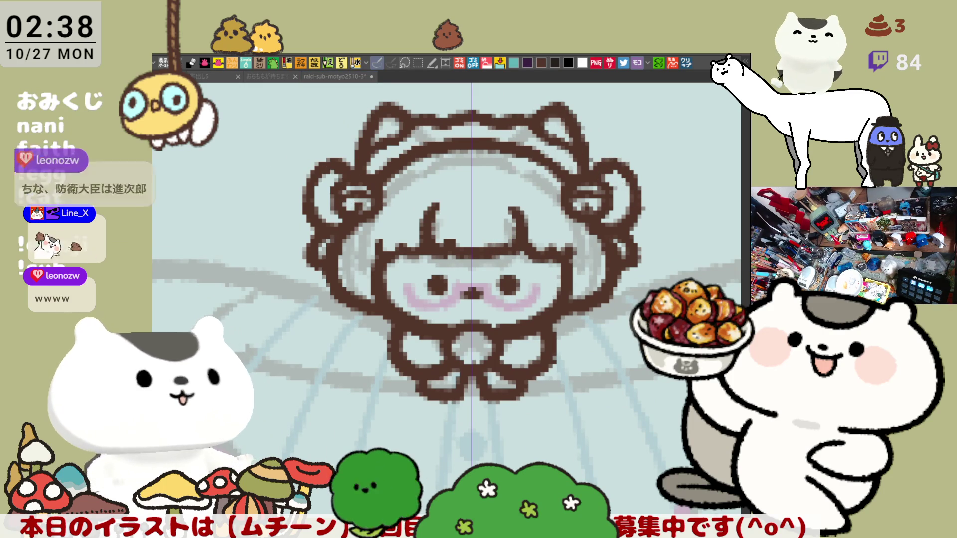
scroll(492, 274, down, 3)
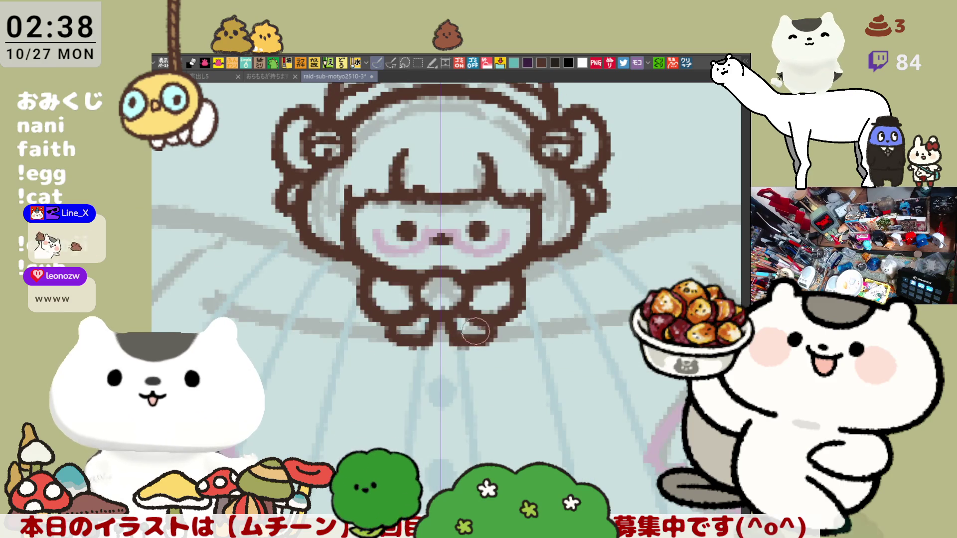
scroll(476, 275, left, 5)
scroll(476, 274, down, 1)
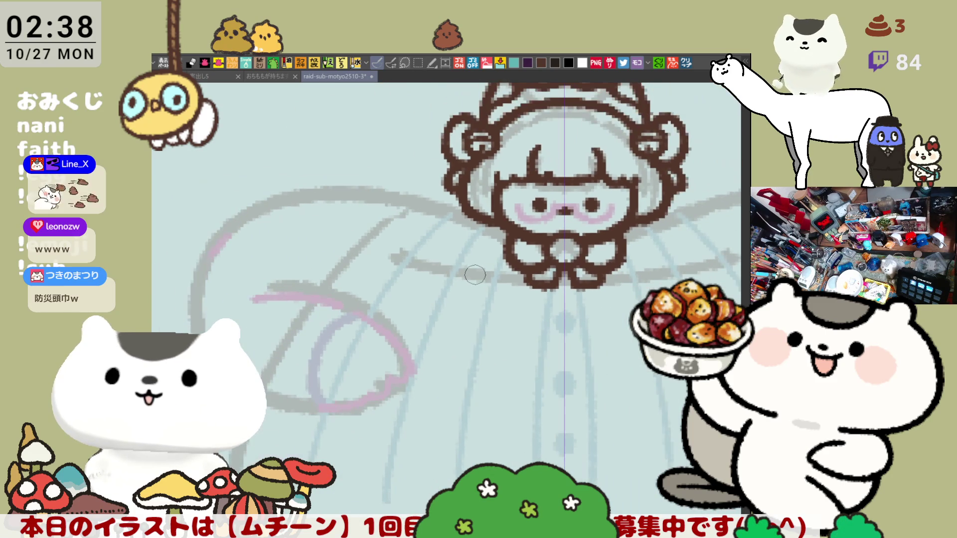
drag(408, 272, 383, 227)
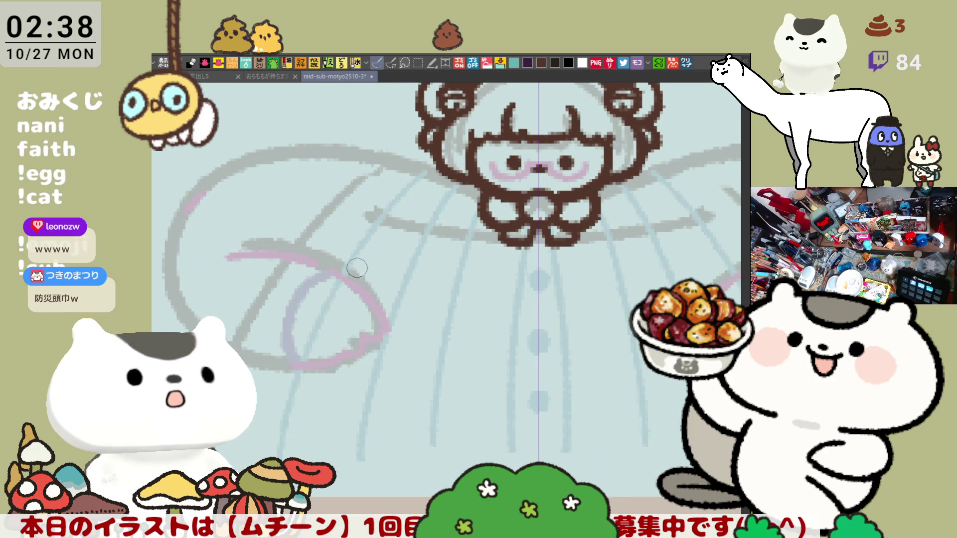
mouse_move(278, 214)
mouse_down()
mouse_move(301, 209)
mouse_move(382, 287)
mouse_move(369, 292)
mouse_move(361, 233)
mouse_move(384, 316)
mouse_up()
key(ctrl+z)
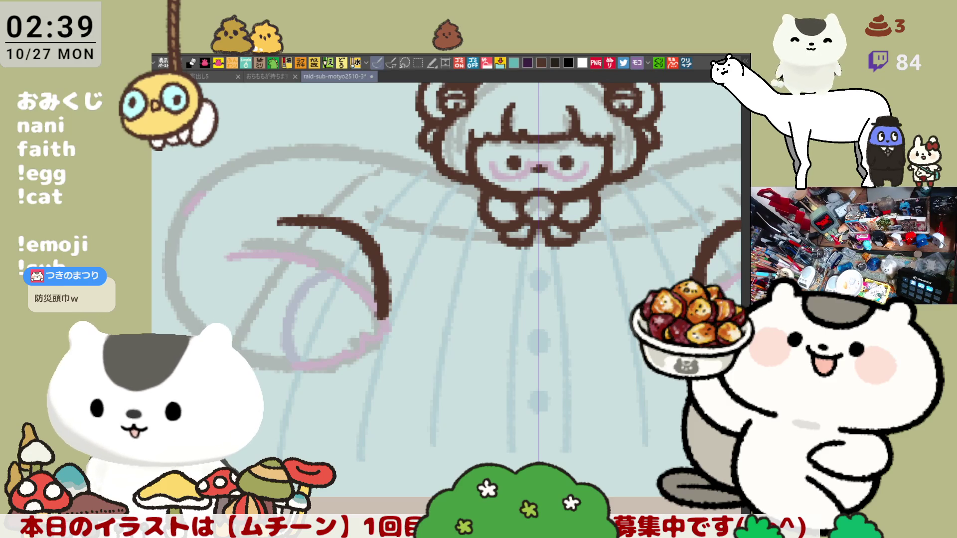
mouse_move(252, 284)
mouse_down()
mouse_move(242, 344)
mouse_move(301, 379)
mouse_up()
Step: Redraw the left curve and add a downward inner stroke from the hook's top
key(ctrl+z)
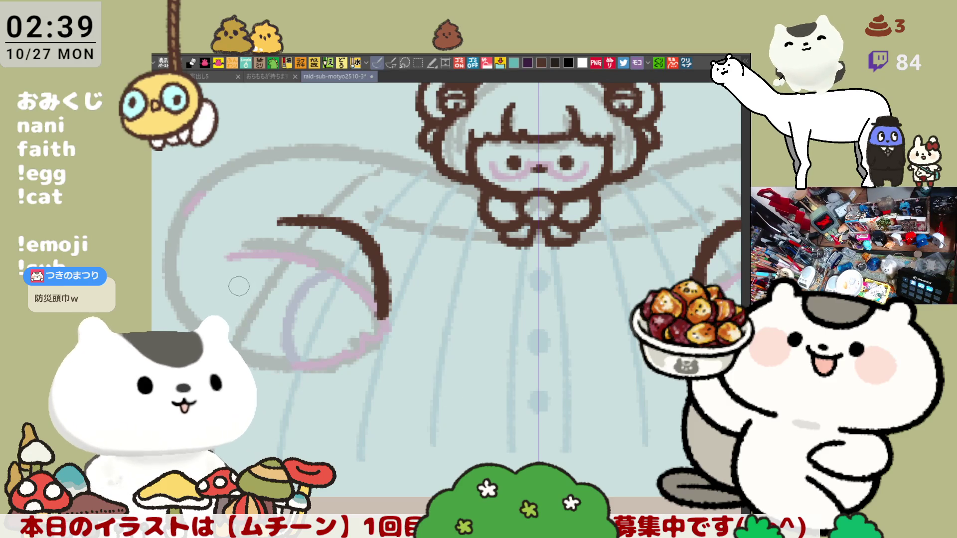
drag(231, 284, 287, 352)
key(ctrl+z)
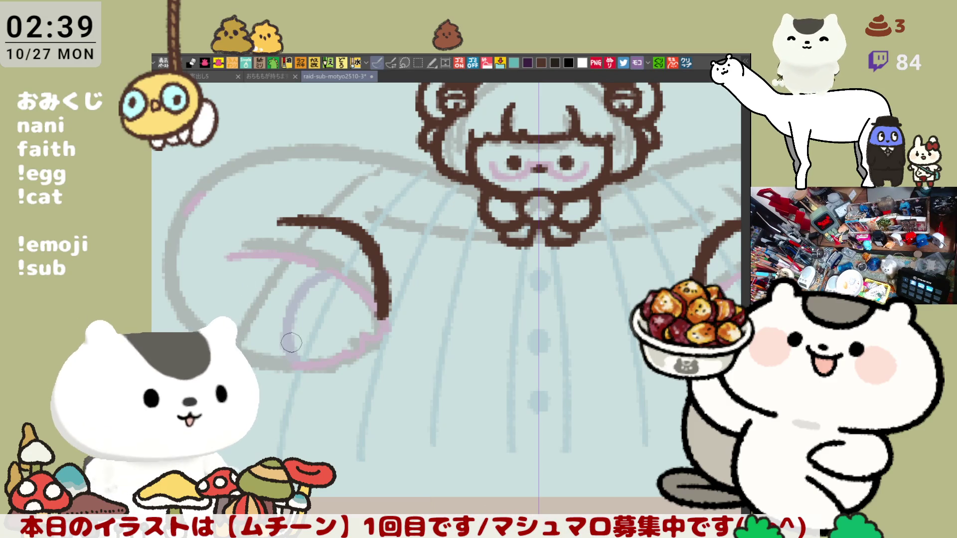
scroll(314, 344, down, 1)
drag(273, 334, 256, 305)
mouse_move(299, 269)
mouse_down()
mouse_move(299, 289)
mouse_move(345, 294)
mouse_move(301, 281)
mouse_move(342, 293)
mouse_move(303, 312)
mouse_move(300, 324)
mouse_up()
key(ctrl+z)
key(ctrl+z)
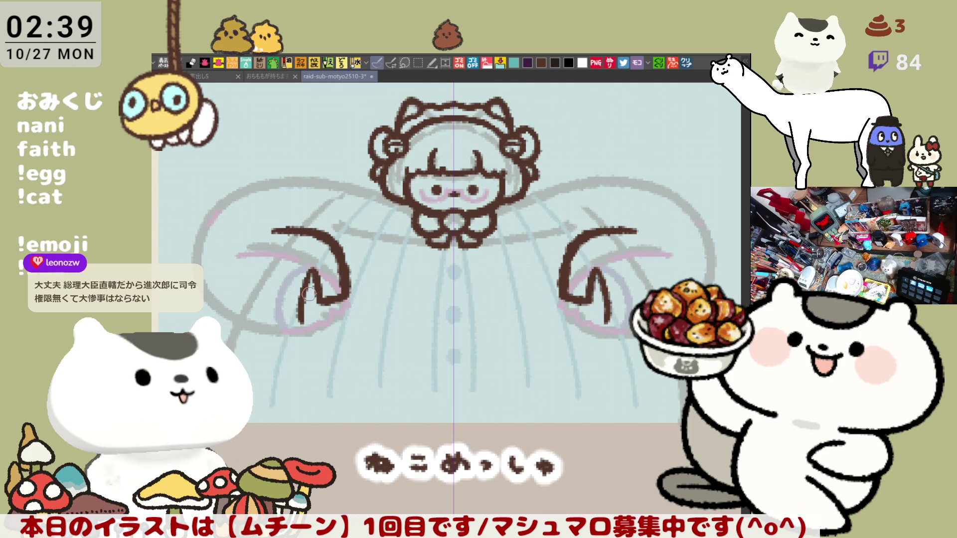
key(ctrl+z)
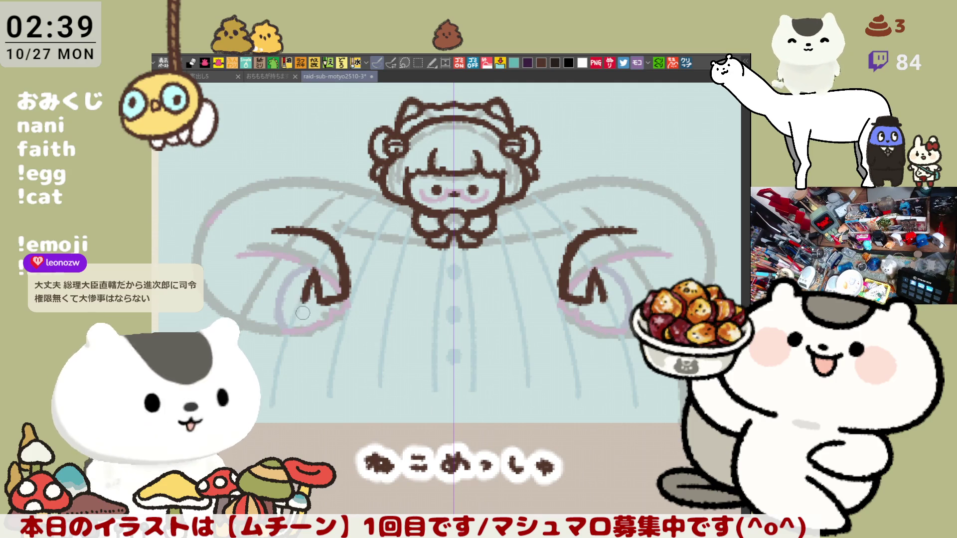
drag(313, 270, 299, 324)
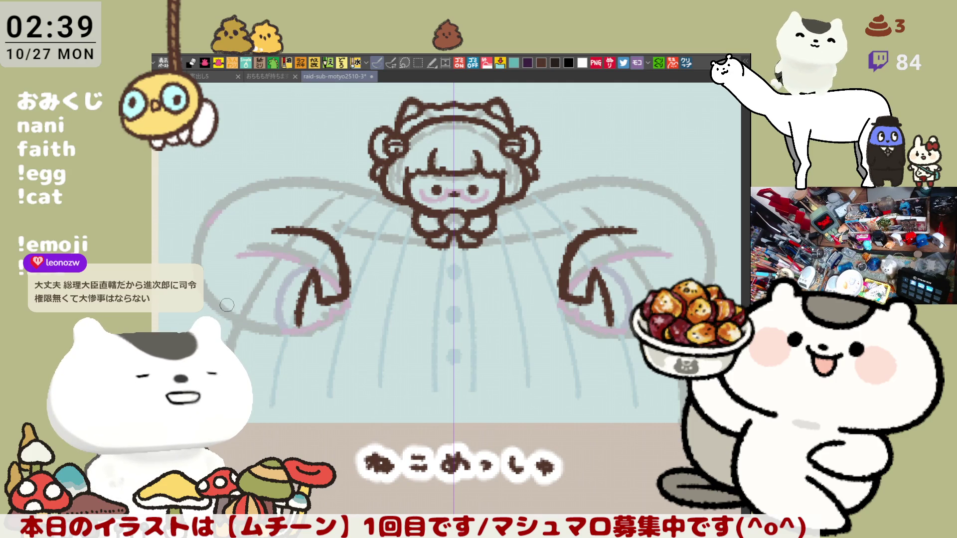
Step: Refine the short inner hook stroke until it curves downward correctly
mouse_move(225, 302)
mouse_down()
mouse_move(247, 326)
mouse_move(291, 332)
mouse_up()
key(ctrl+z)
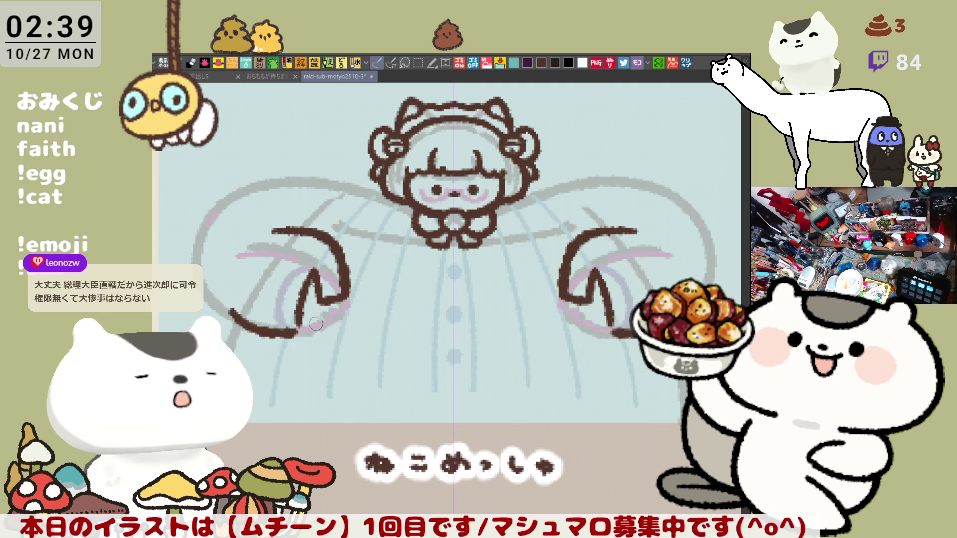
key(ctrl+z)
key(ctrl+z)
mouse_move(313, 270)
mouse_down()
mouse_move(289, 291)
mouse_move(313, 279)
mouse_up()
key(ctrl+z)
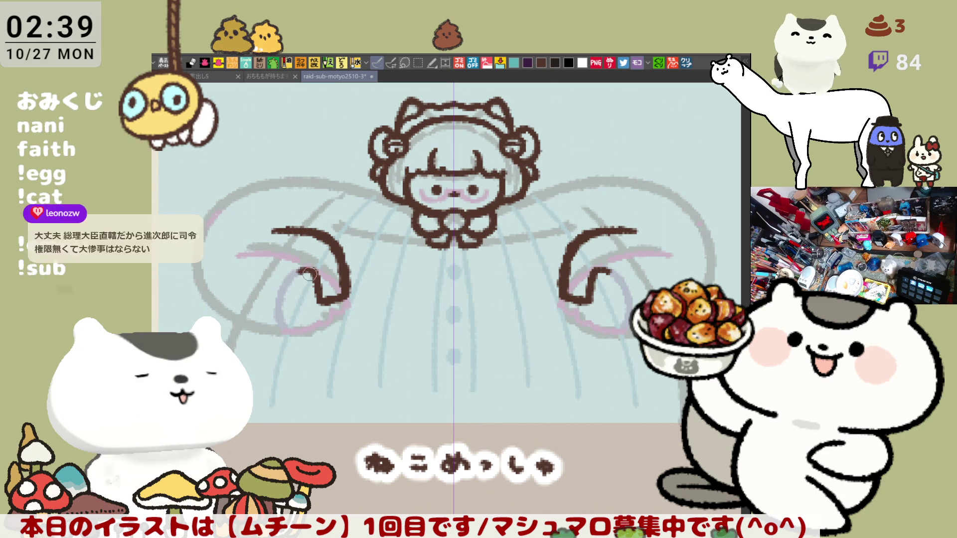
key(ctrl+z)
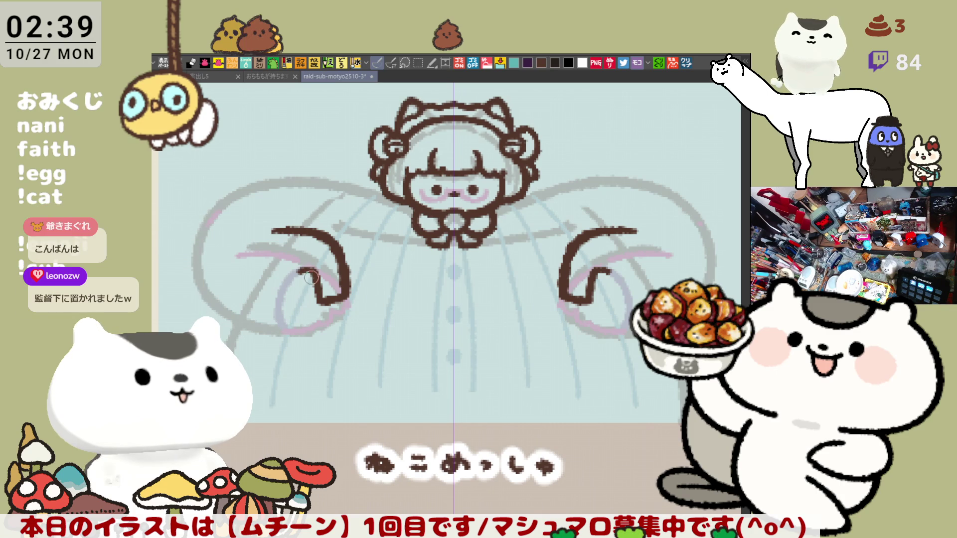
mouse_move(315, 285)
mouse_down()
mouse_move(310, 269)
mouse_move(291, 307)
mouse_up()
key(ctrl+z)
mouse_move(313, 269)
mouse_down()
mouse_move(302, 309)
mouse_move(285, 311)
mouse_up()
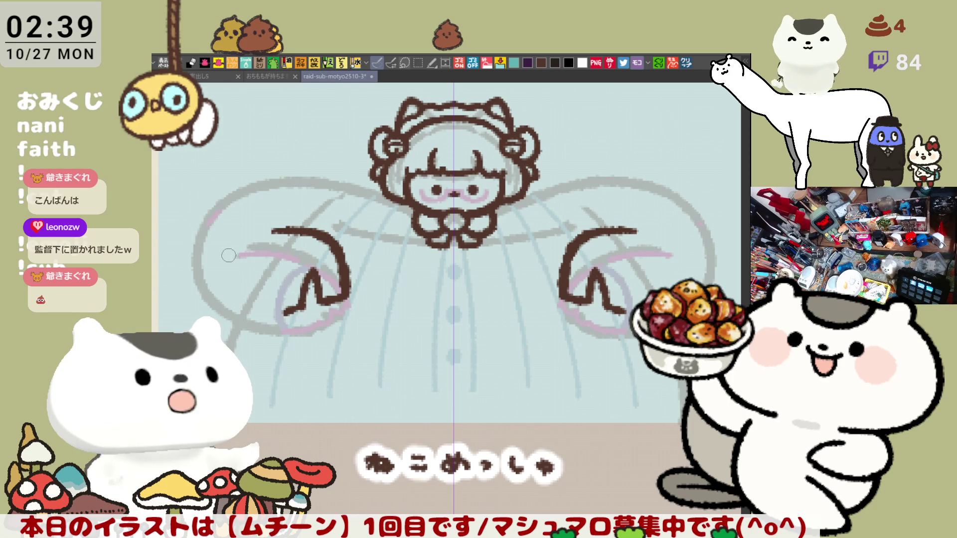
Step: Redraw the outer hook curving down from the left edge to the bottom
mouse_move(208, 256)
mouse_down()
mouse_move(209, 294)
mouse_move(267, 319)
mouse_up()
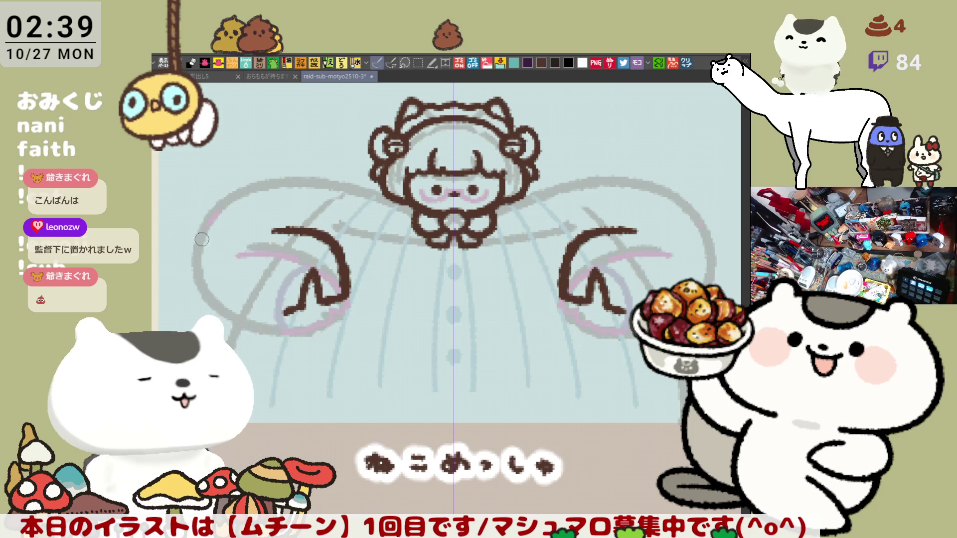
key(ctrl+z)
mouse_move(198, 256)
mouse_down()
mouse_move(235, 319)
mouse_move(259, 328)
mouse_up()
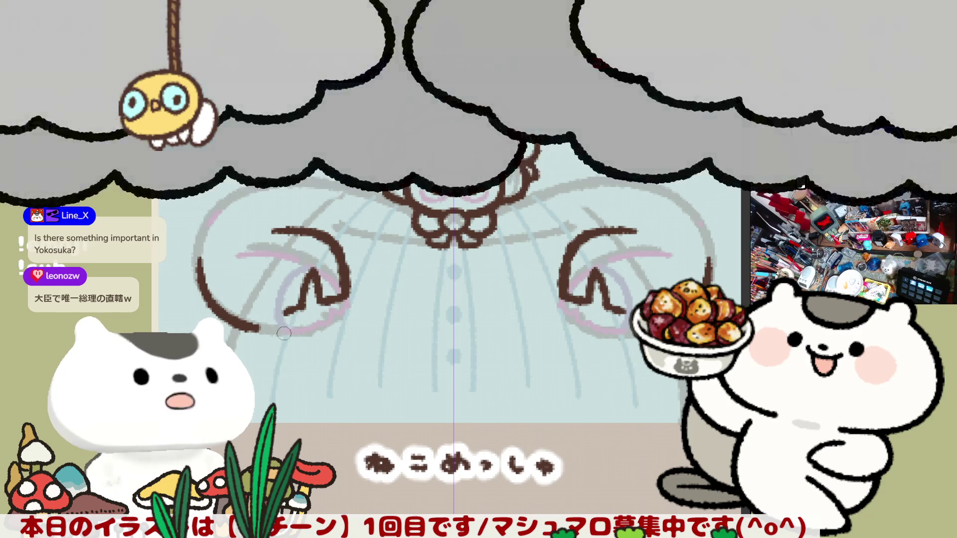
Step: Draw the connecting line under the left hand, retrying until it sits right
drag(257, 328, 300, 327)
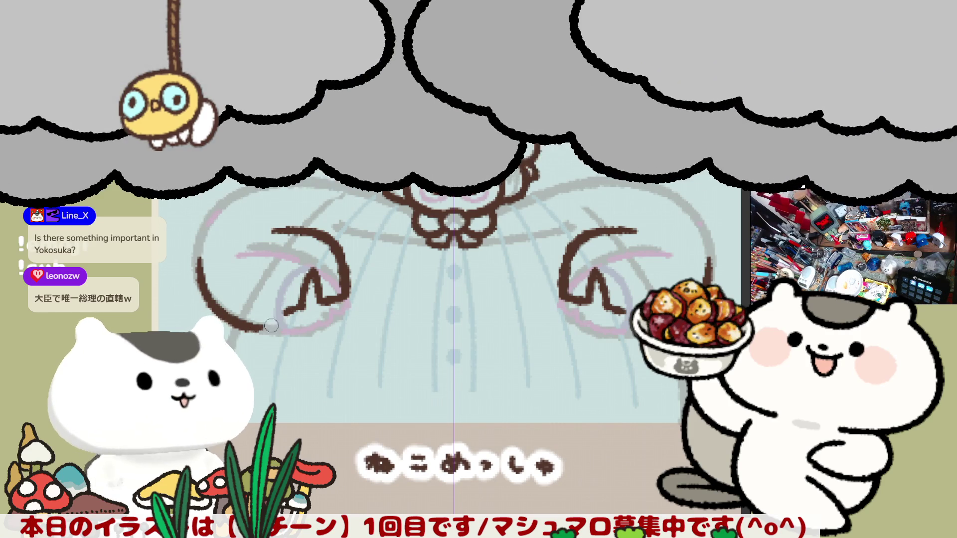
key(ctrl+z)
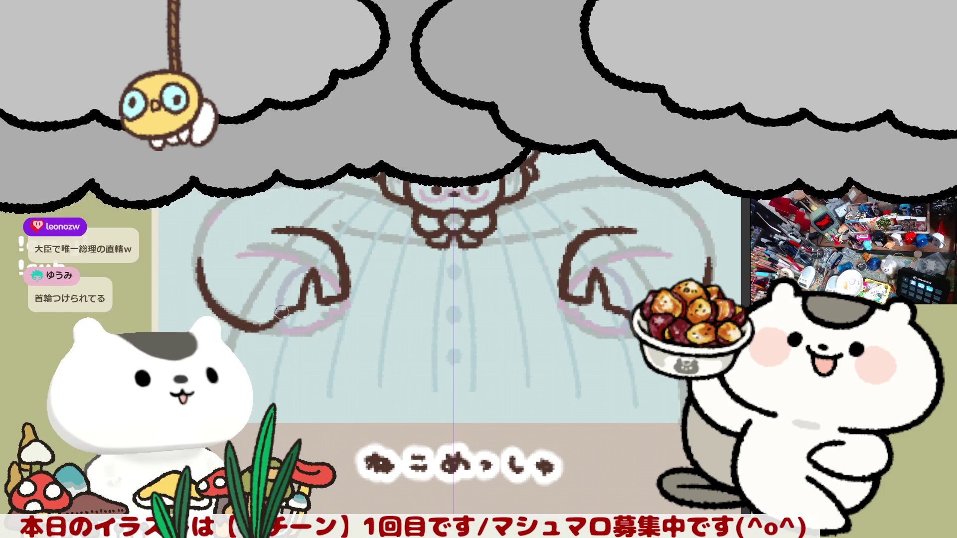
drag(255, 329, 290, 327)
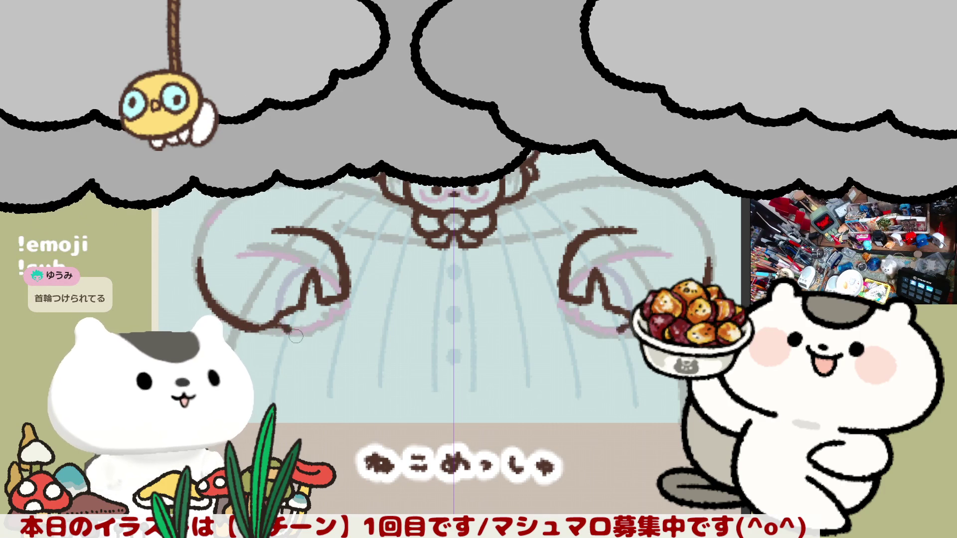
drag(279, 321, 343, 302)
key(ctrl+z)
key(ctrl+z)
drag(259, 331, 307, 334)
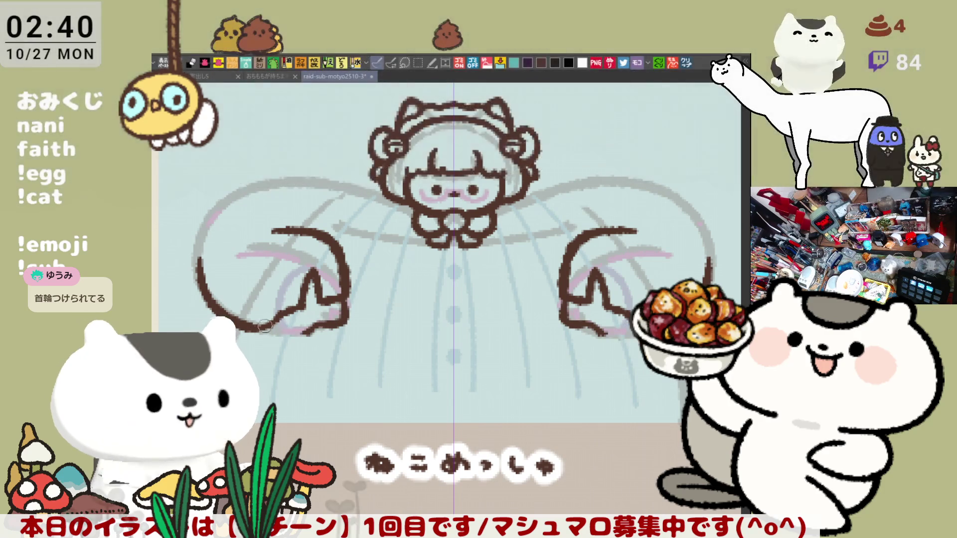
key(ctrl+z)
key(ctrl+y)
key(ctrl+z)
key(ctrl+z)
Step: Reshape the hand's lower-right outline and ink the lower edge of both hands
drag(252, 329, 344, 326)
key(ctrl+z)
drag(343, 291, 342, 327)
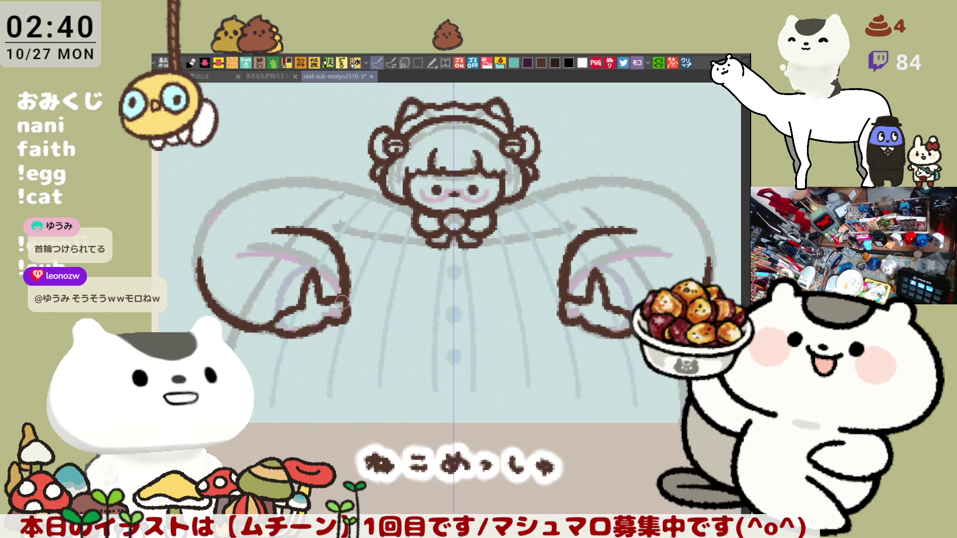
key(ctrl+z)
key(ctrl+z)
mouse_move(343, 300)
mouse_down()
mouse_move(341, 326)
mouse_move(303, 331)
mouse_move(346, 308)
mouse_move(338, 331)
mouse_move(330, 324)
mouse_up()
key(ctrl+z)
key(ctrl+z)
key(ctrl+z)
key(ctrl+z)
key(ctrl+z)
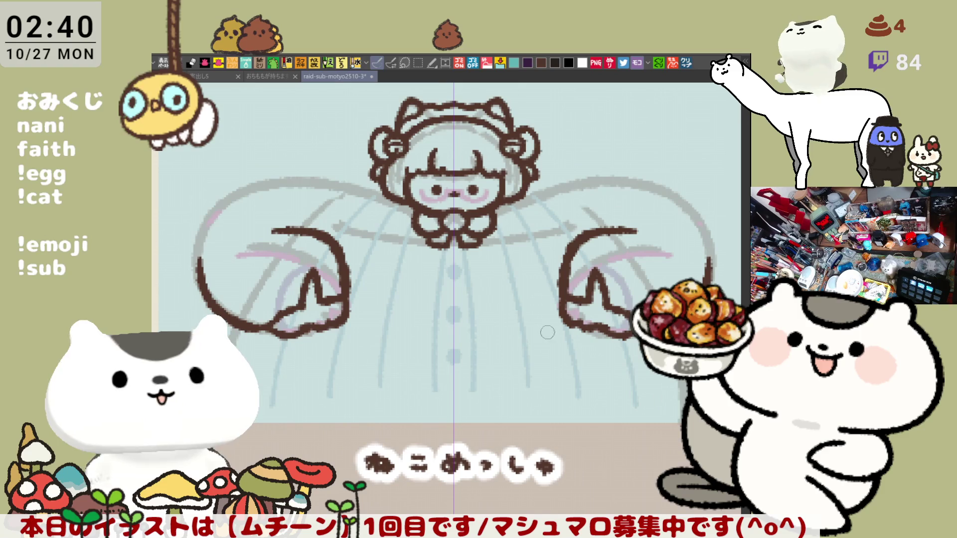
drag(610, 333, 634, 339)
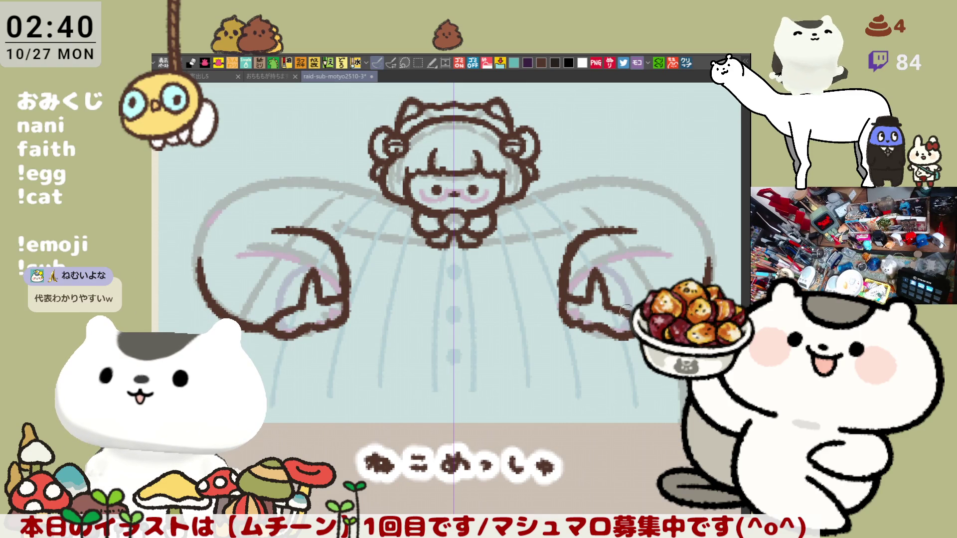
Step: Ink the left upper arm curve with mirrored pen strokes, undoing failed tries
drag(551, 273, 584, 286)
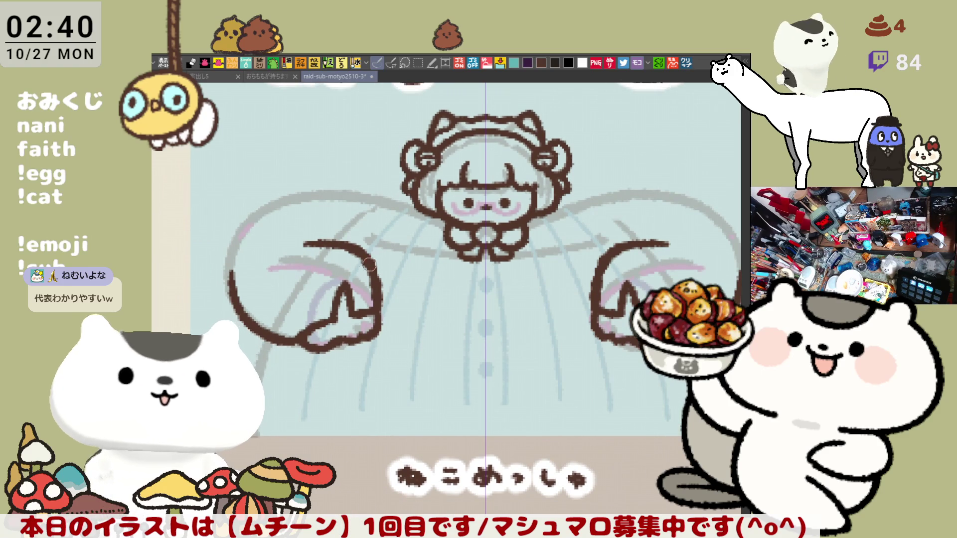
drag(298, 244, 294, 245)
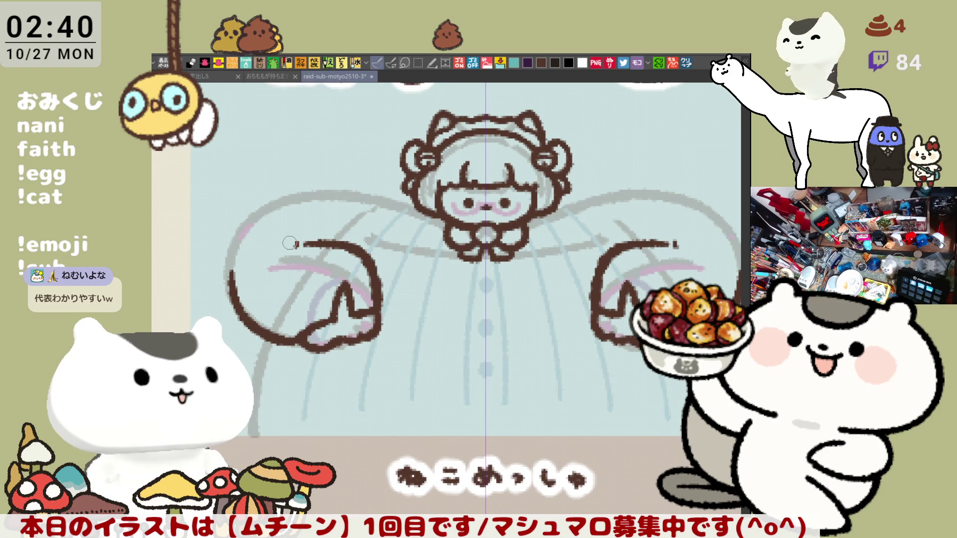
drag(473, 238, 406, 234)
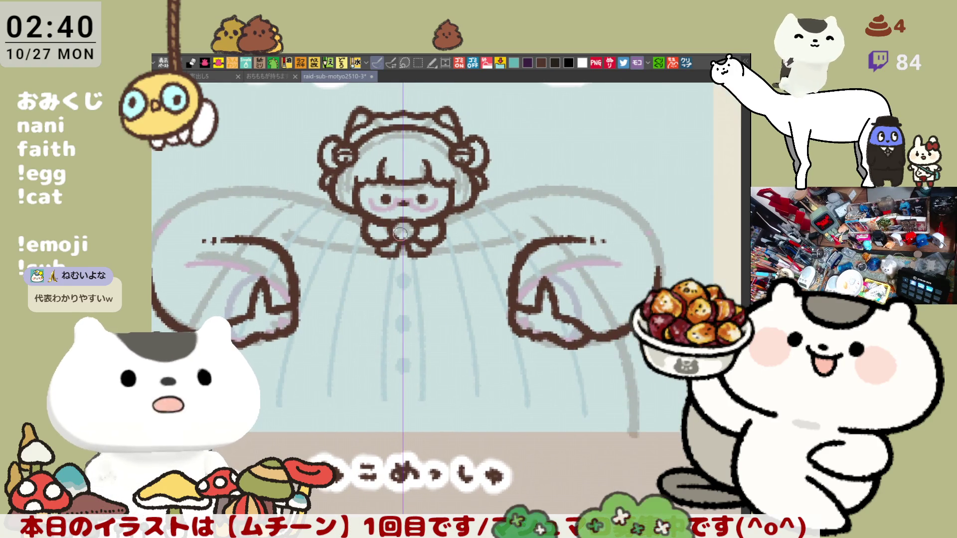
key(ctrl+z)
drag(304, 215, 355, 212)
mouse_move(252, 212)
mouse_down()
mouse_move(224, 276)
mouse_move(231, 226)
mouse_move(223, 274)
mouse_up()
key(ctrl+z)
key(ctrl+z)
drag(249, 210, 223, 281)
Step: Draw the big upper-left arm arc sweeping up to the head, retrying the curve
key(ctrl+z)
drag(252, 208, 314, 188)
key(ctrl+z)
key(ctrl+z)
drag(252, 208, 315, 182)
key(ctrl+z)
drag(239, 219, 337, 182)
key(ctrl+z)
mouse_move(238, 220)
mouse_down()
mouse_move(327, 185)
mouse_move(394, 204)
mouse_up()
key(ctrl+z)
mouse_move(324, 184)
mouse_down()
mouse_move(426, 214)
mouse_move(420, 206)
mouse_up()
key(ctrl+z)
key(ctrl+z)
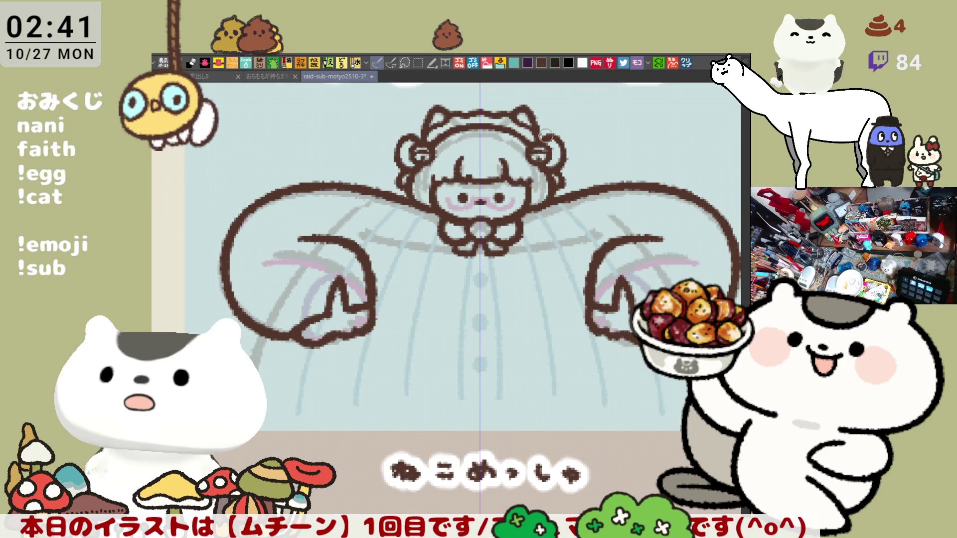
Step: Erase a small gap in the arm's top outline and draw mirrored shoulder lines beside the head
drag(558, 160, 413, 206)
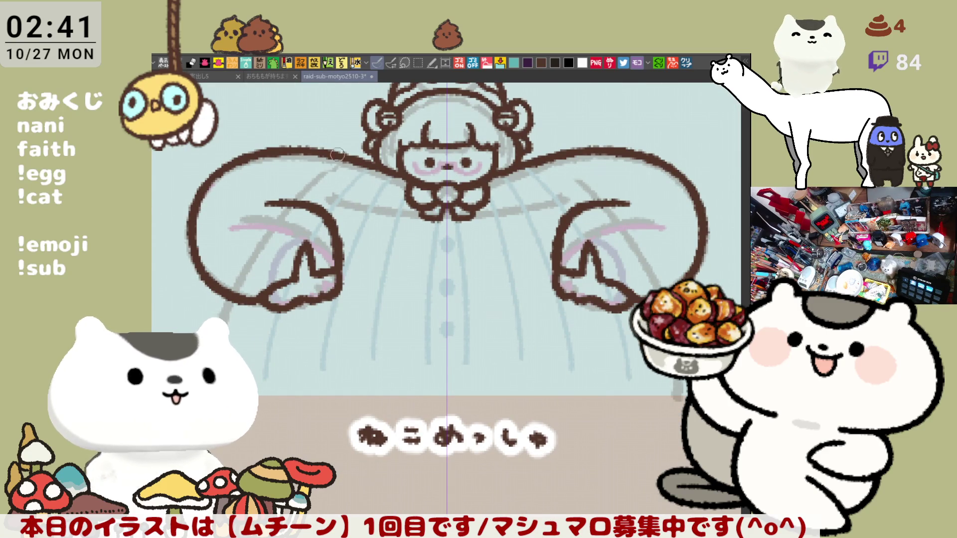
drag(350, 161, 324, 145)
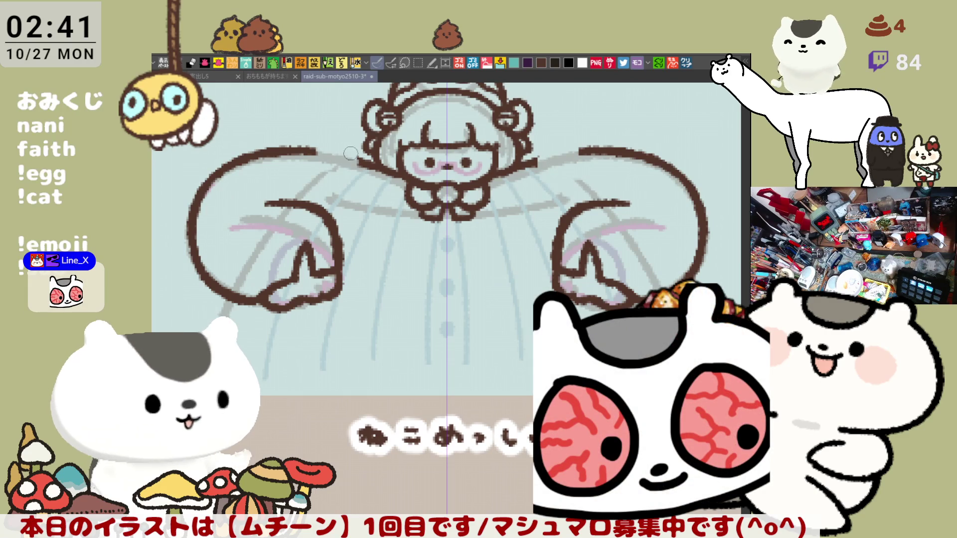
mouse_move(367, 163)
mouse_down()
mouse_move(329, 134)
mouse_move(311, 183)
mouse_up()
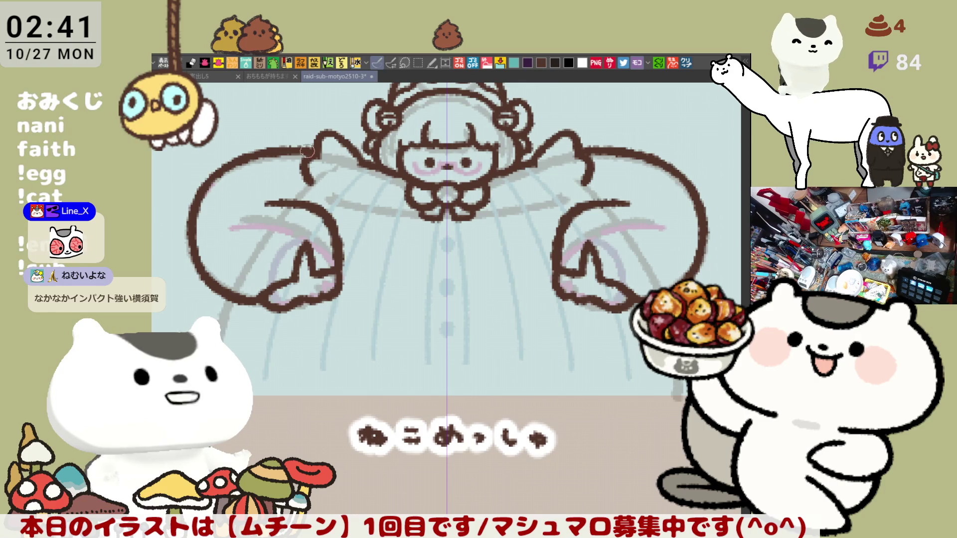
drag(315, 181, 304, 206)
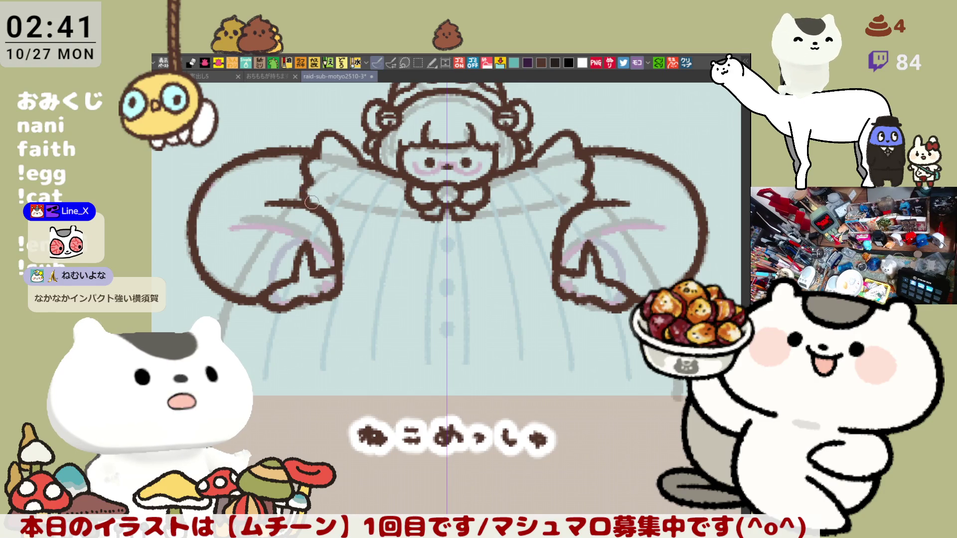
key(ctrl+z)
drag(311, 174, 302, 209)
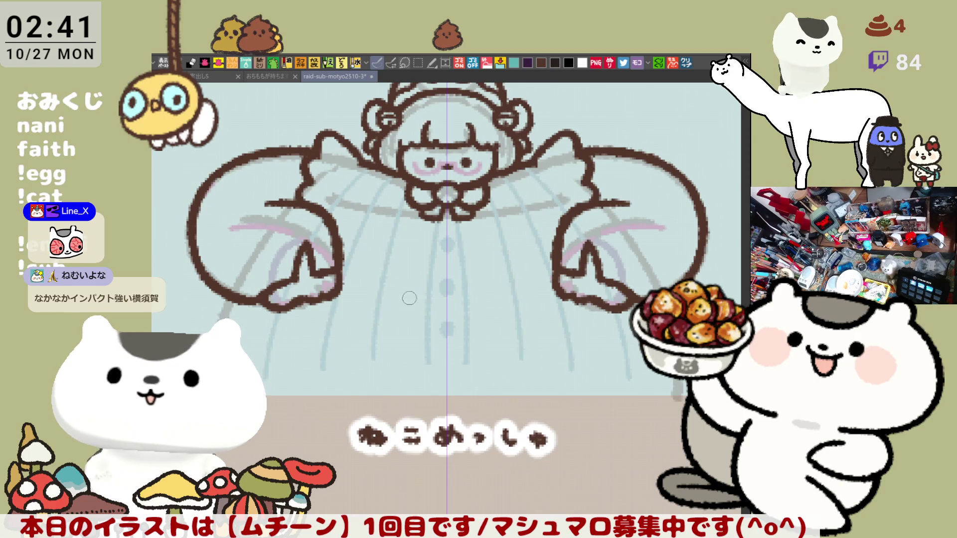
Step: Draw the curved belly line joining both hands, plus a curve below the left sleeve
drag(337, 299, 429, 310)
key(ctrl+z)
drag(339, 296, 439, 320)
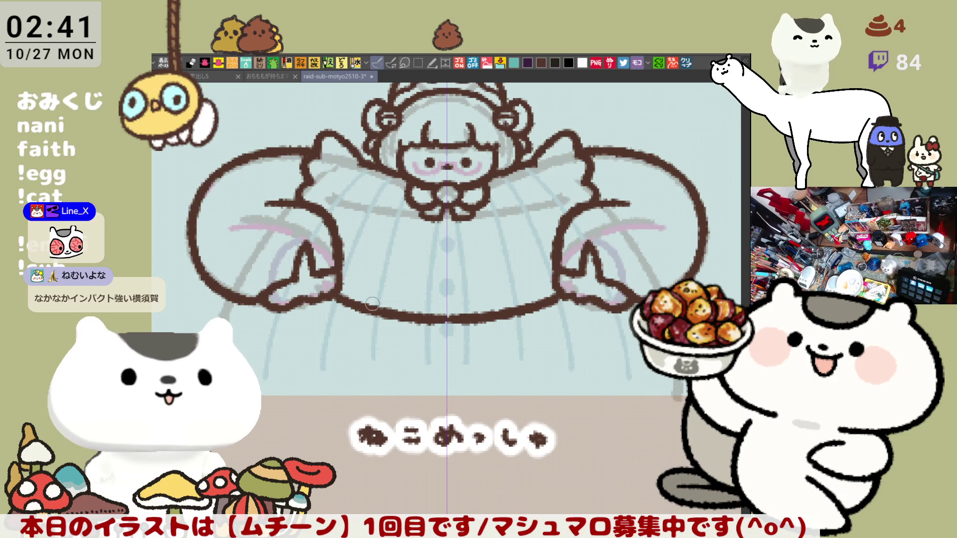
key(ctrl+z)
drag(344, 302, 443, 315)
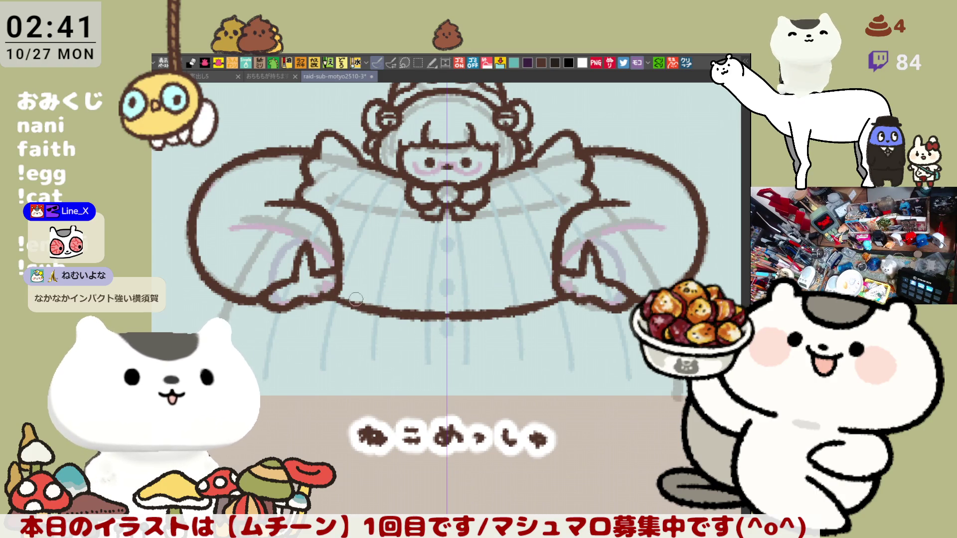
key(ctrl+z)
drag(344, 299, 447, 323)
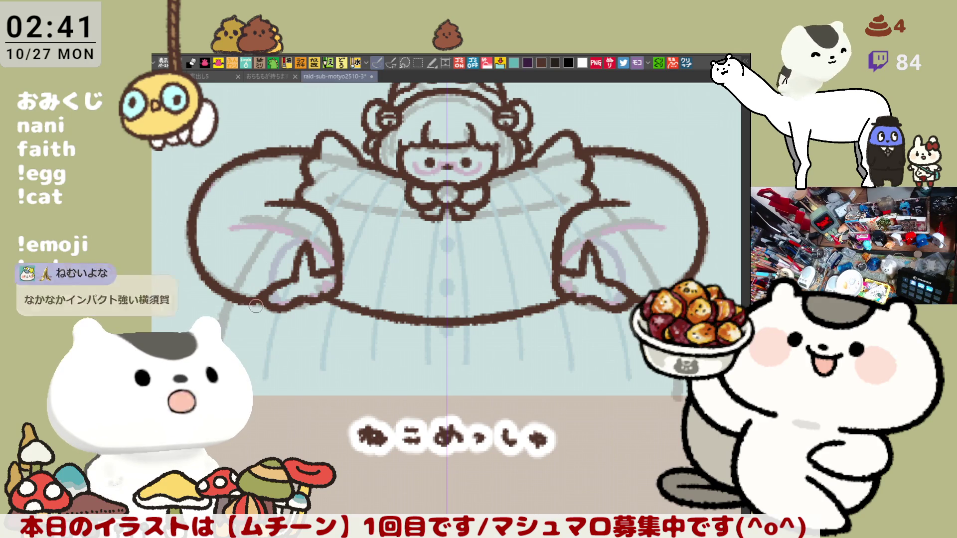
drag(244, 317, 283, 358)
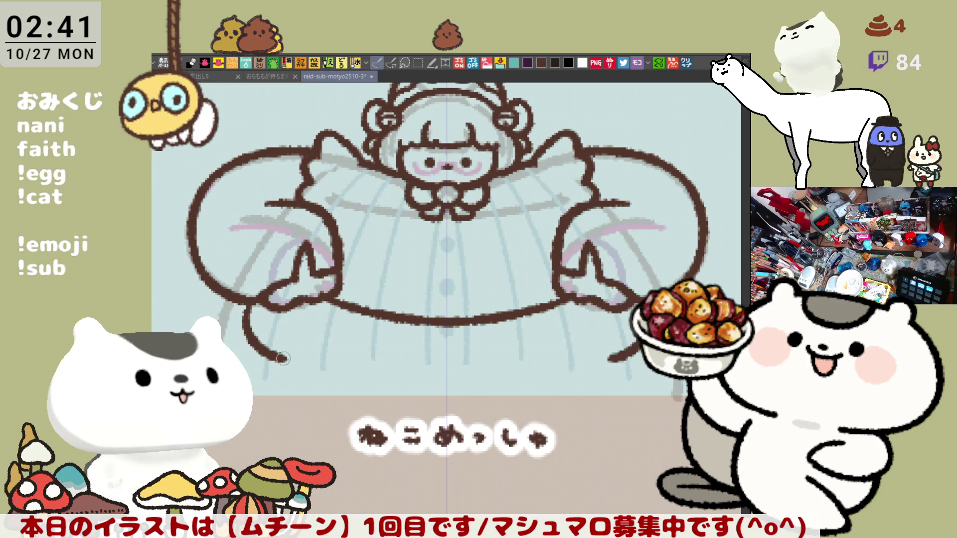
Step: Undo the sleeve curve, save the sheet, and start a curve below the left hand
key(ctrl+z)
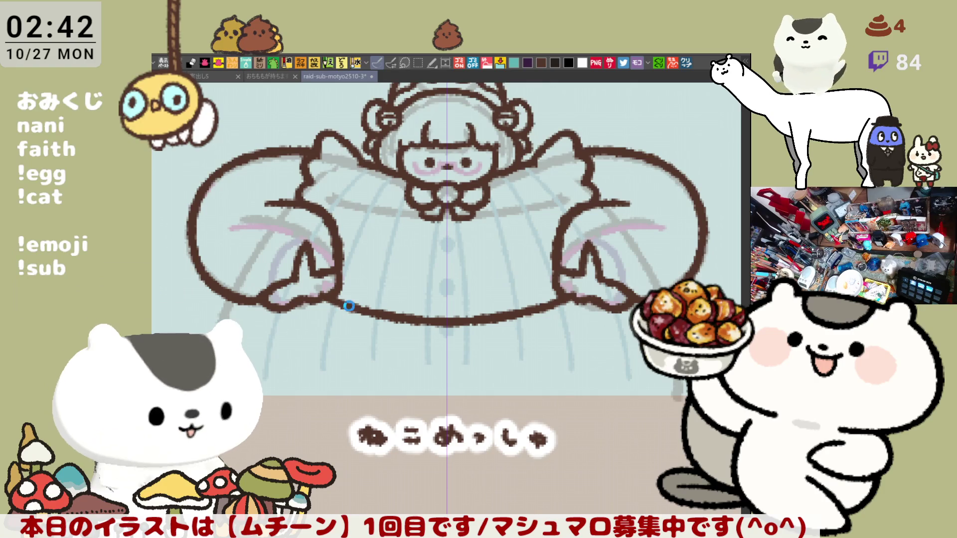
key(ctrl+s)
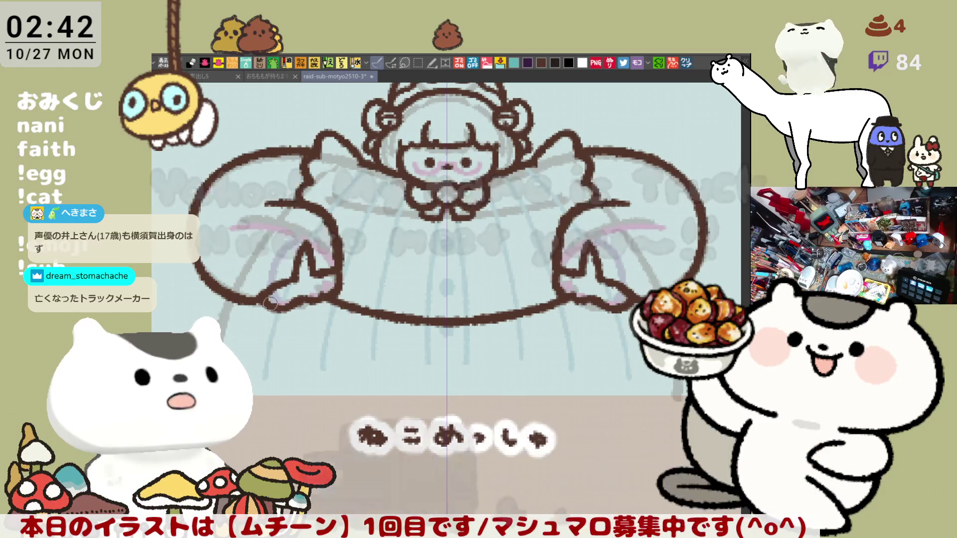
drag(279, 306, 292, 304)
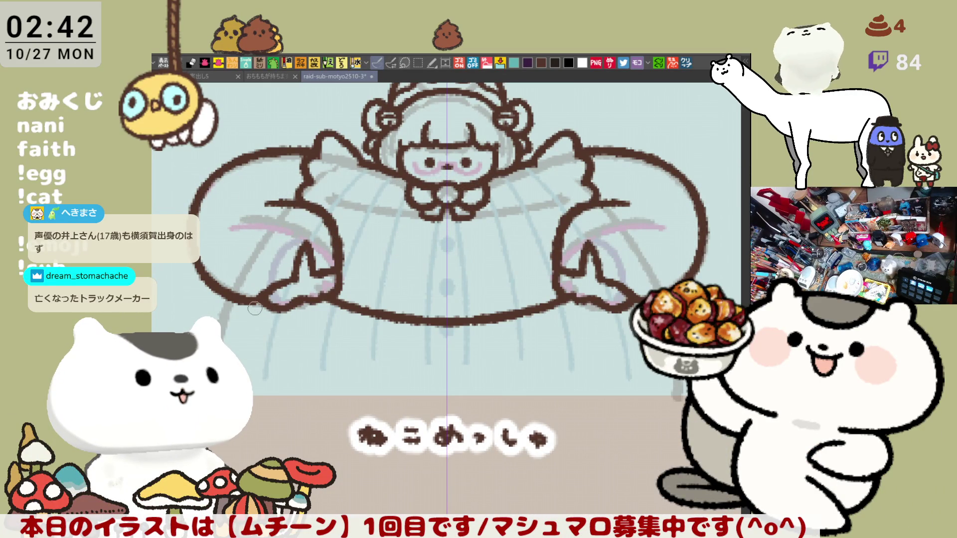
drag(247, 305, 269, 350)
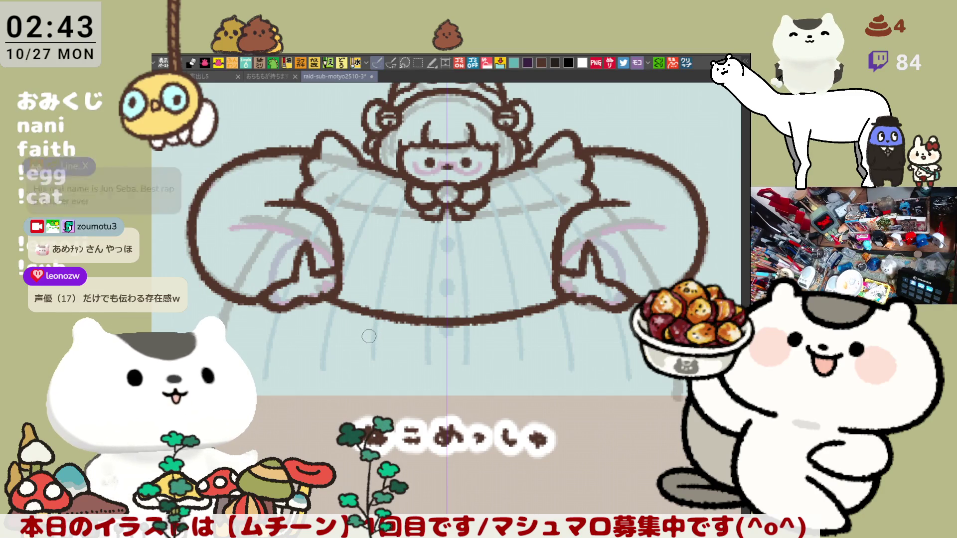
Step: Ink the long mirrored curves from below the hands down toward the skirt hem
drag(251, 301, 269, 341)
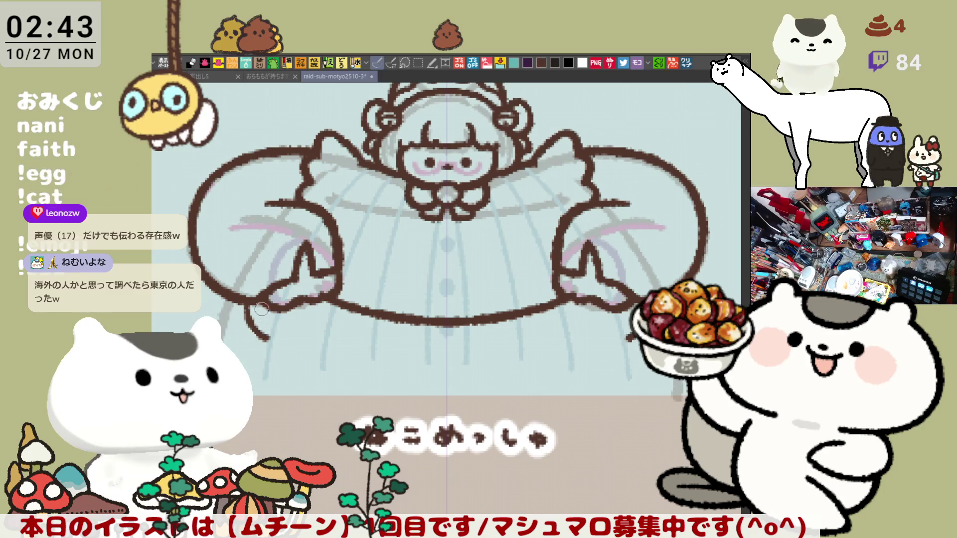
drag(252, 305, 273, 346)
key(ctrl+z)
drag(248, 305, 299, 399)
key(ctrl+z)
drag(252, 337, 313, 398)
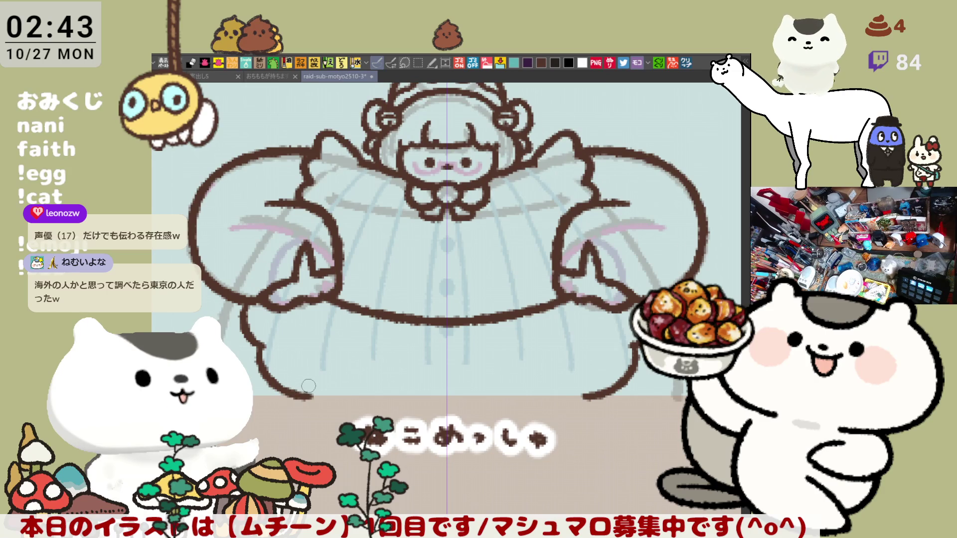
drag(301, 392, 315, 399)
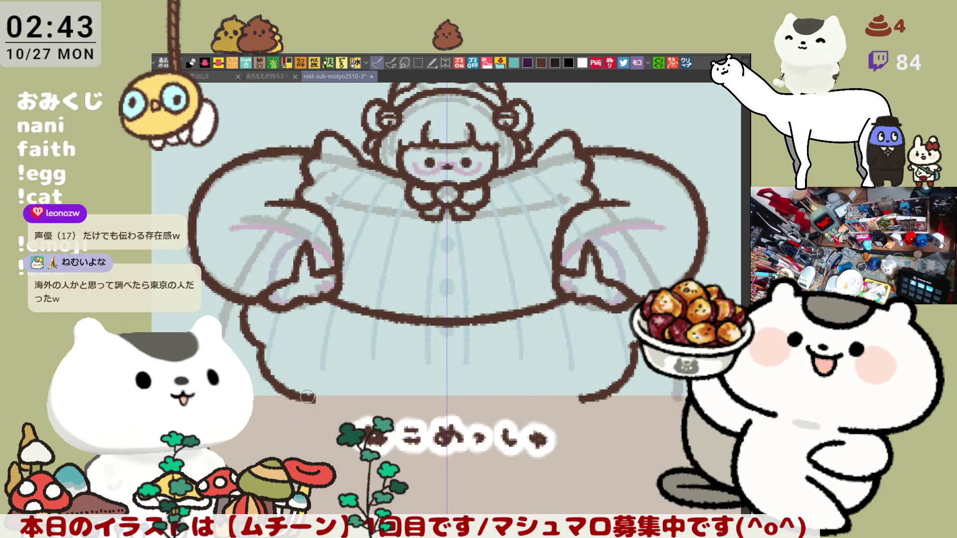
key(ctrl+z)
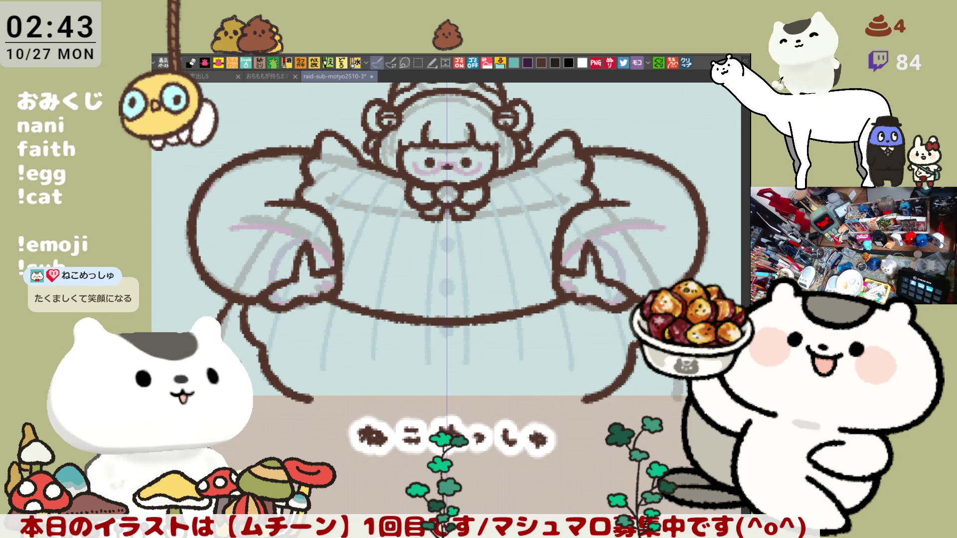
drag(251, 367, 269, 348)
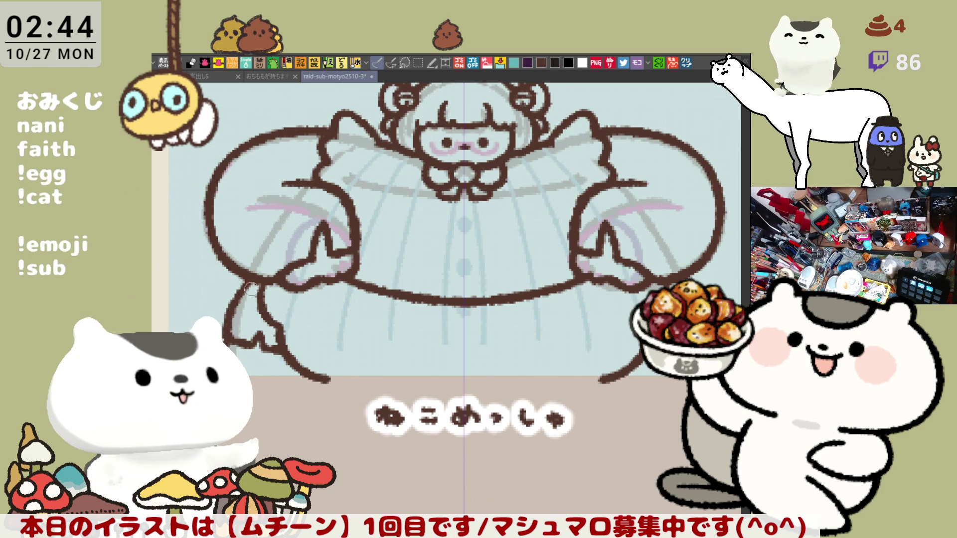
mouse_move(532, 250)
mouse_down()
mouse_move(450, 265)
mouse_move(475, 264)
mouse_up()
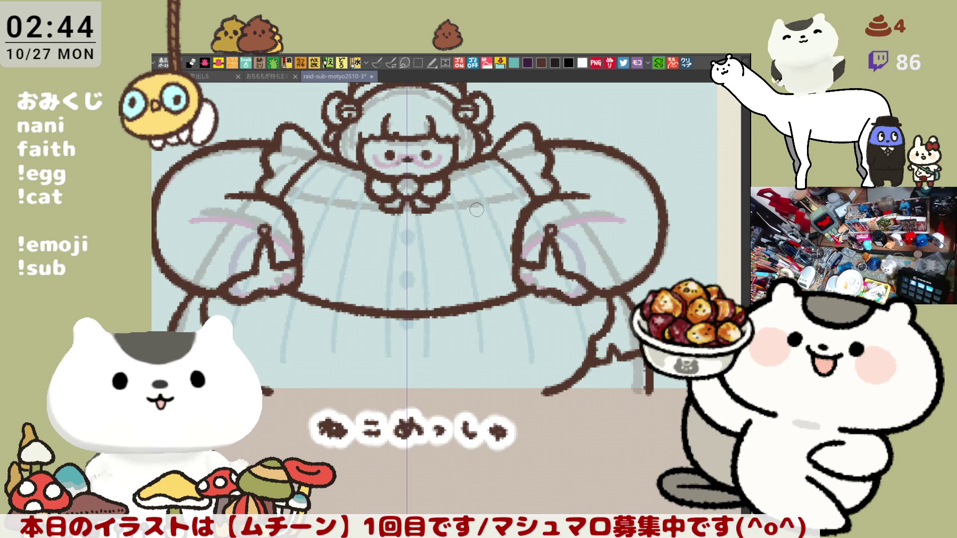
Step: Draw a small curl on the lower belly just right of the centre line
drag(397, 287, 439, 262)
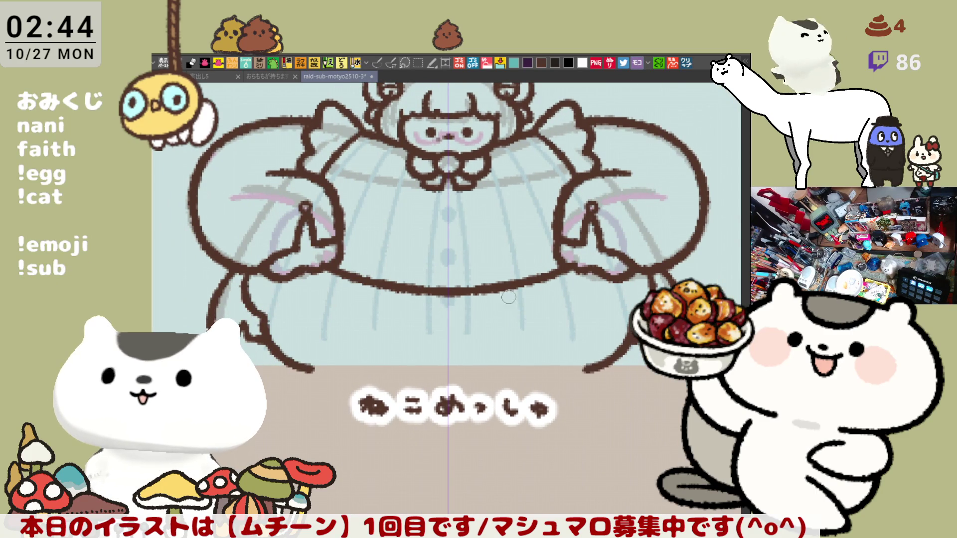
mouse_move(521, 319)
mouse_down()
mouse_move(529, 301)
mouse_move(551, 295)
mouse_move(536, 314)
mouse_up()
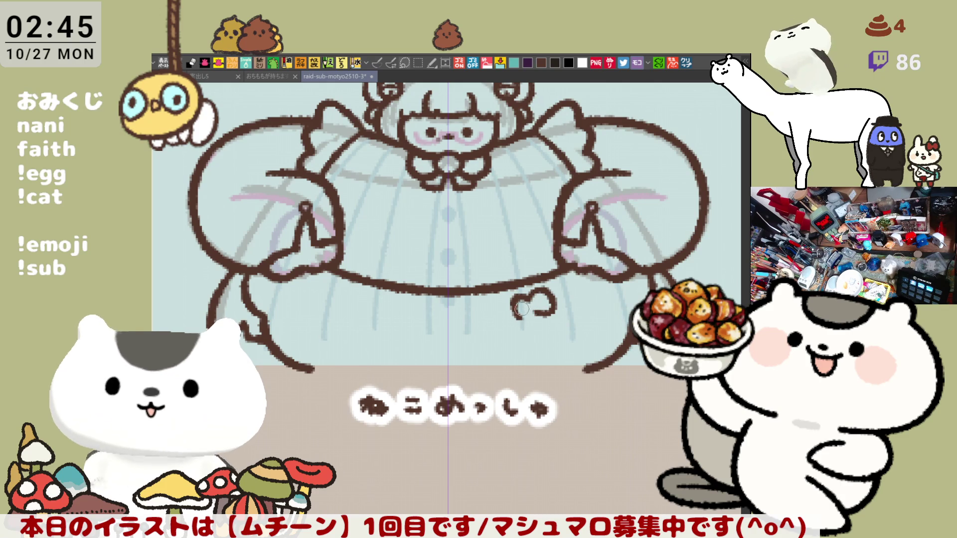
Step: Rework the belly curl into a small rounded bean shape, discarding extra trial strokes
key(ctrl+z)
key(ctrl+z)
mouse_move(521, 321)
mouse_down()
mouse_move(516, 302)
mouse_move(548, 322)
mouse_move(521, 320)
mouse_move(532, 314)
mouse_up()
key(ctrl+z)
key(ctrl+z)
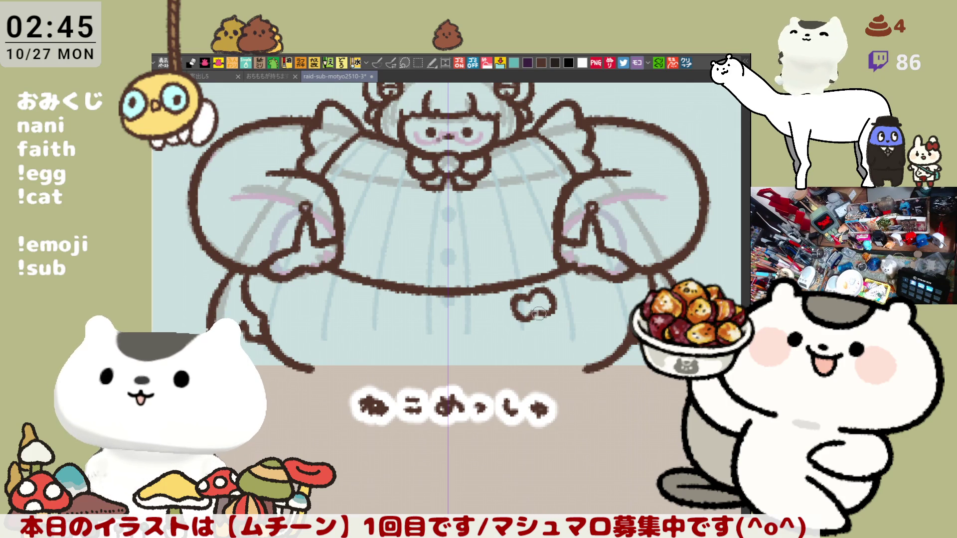
key(h)
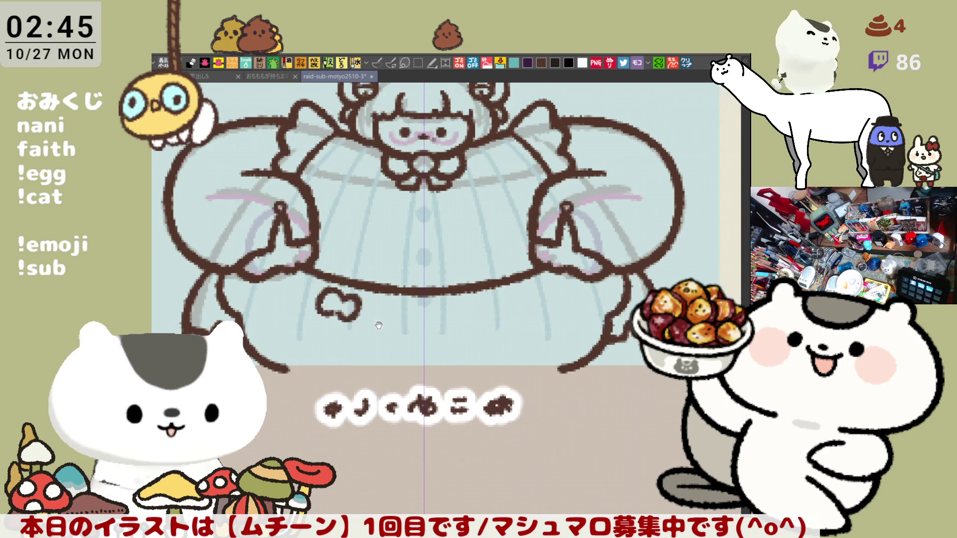
drag(414, 318, 565, 285)
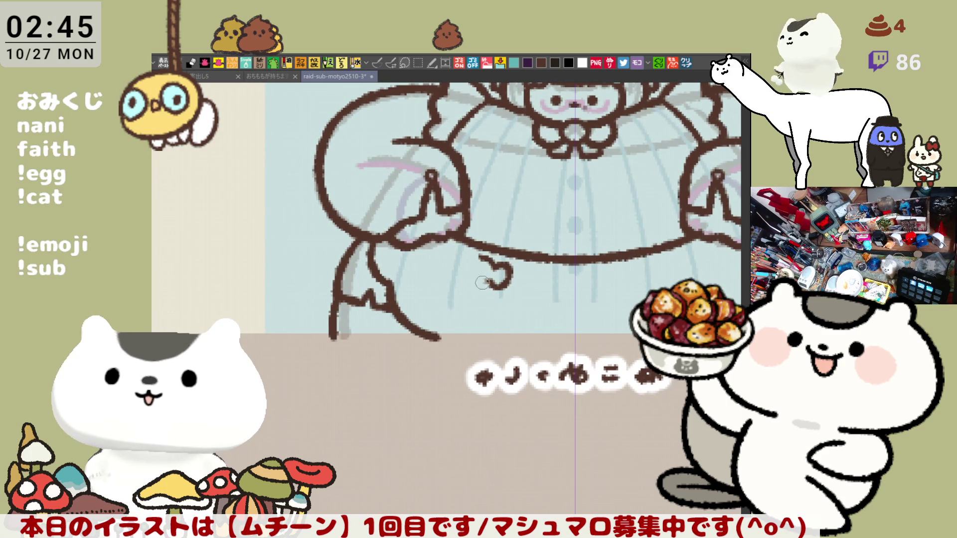
drag(473, 260, 477, 279)
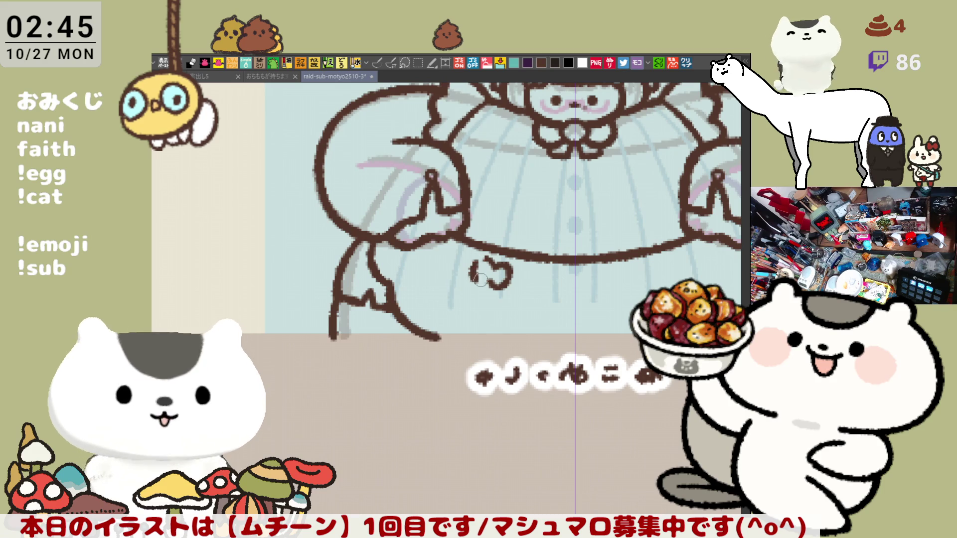
key(ctrl+z)
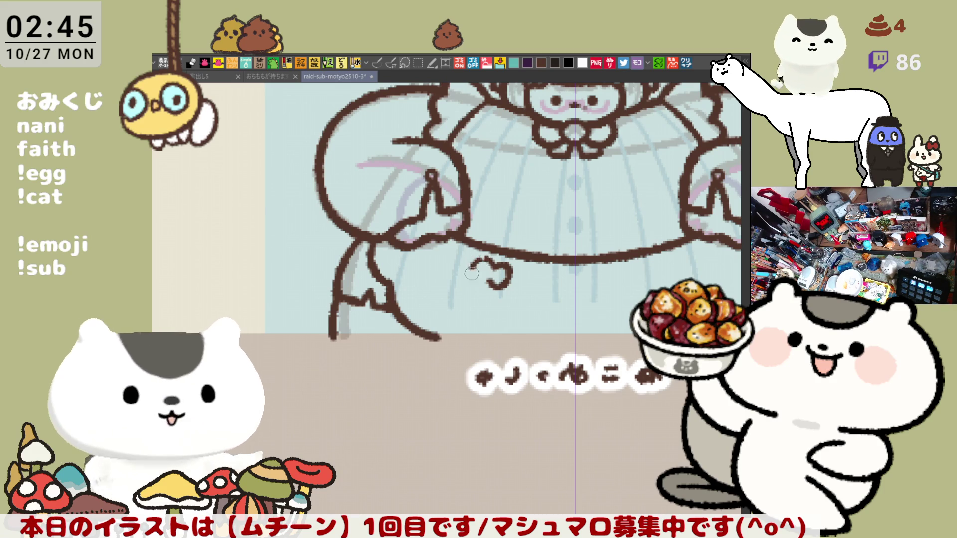
drag(482, 256, 489, 280)
key(ctrl+z)
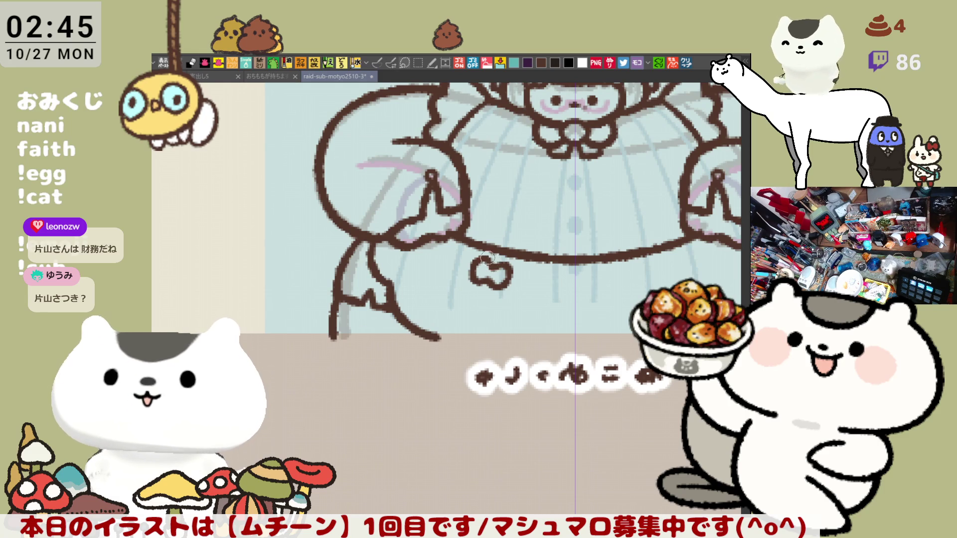
Step: On a flipped view, start a C-shaped doodle to the right of the bean
key(h)
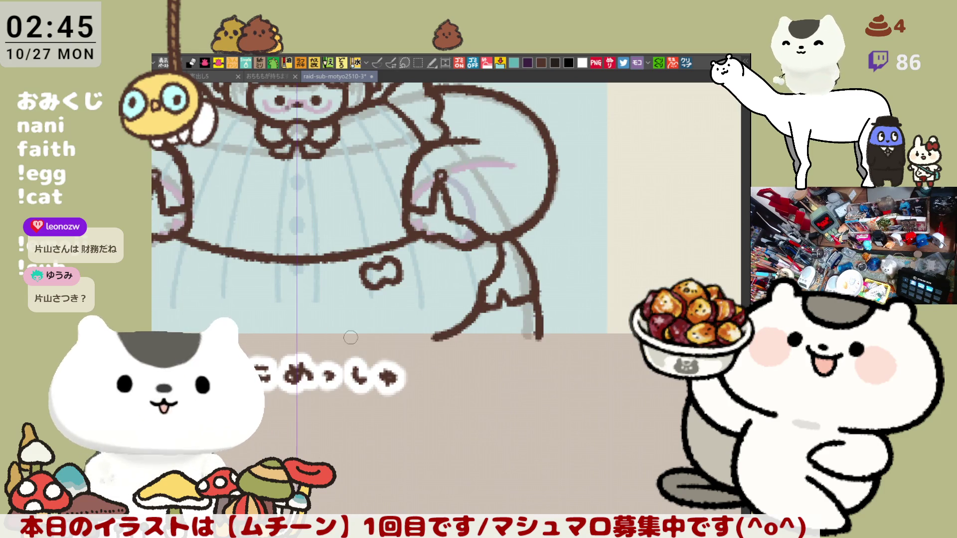
drag(311, 323, 437, 294)
drag(355, 294, 375, 288)
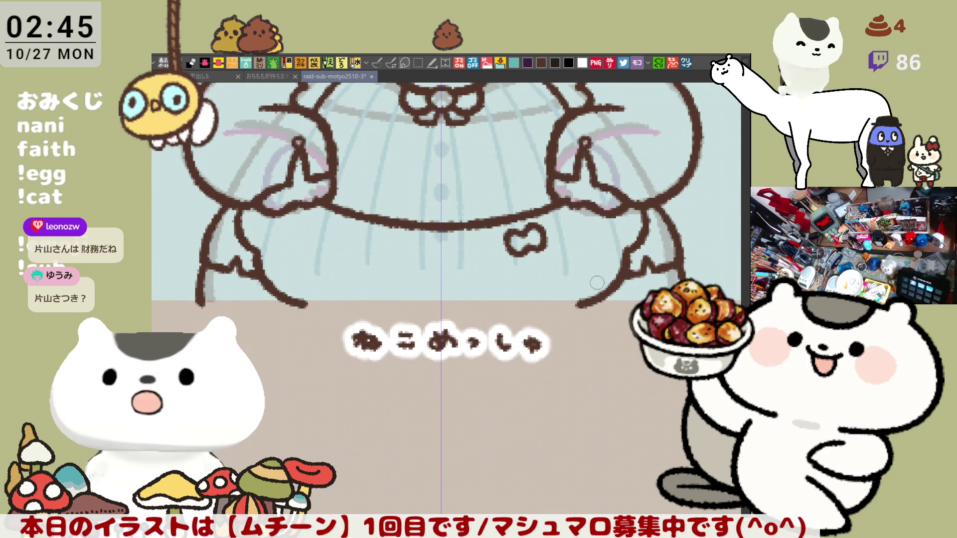
mouse_move(553, 255)
mouse_down()
mouse_move(562, 251)
mouse_move(578, 284)
mouse_up()
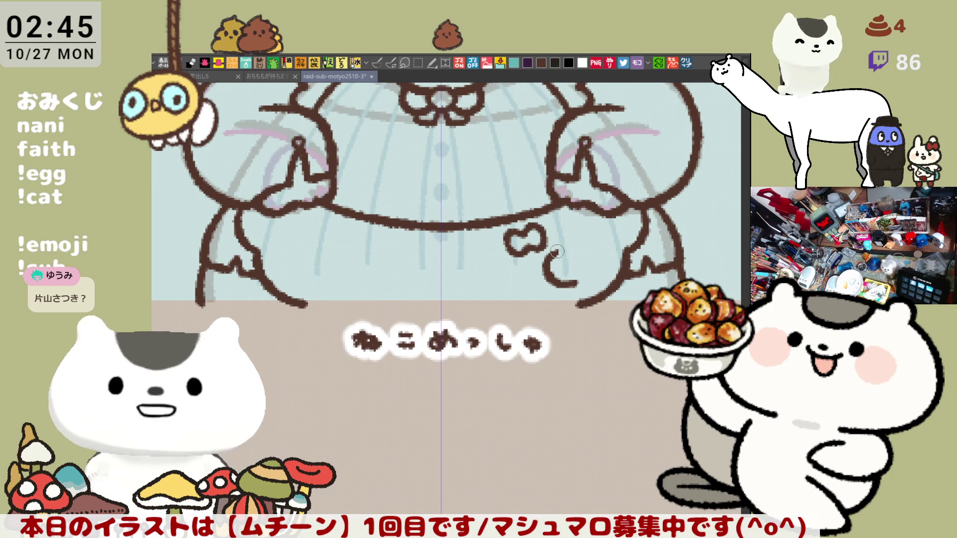
drag(557, 254, 580, 248)
key(ctrl+z)
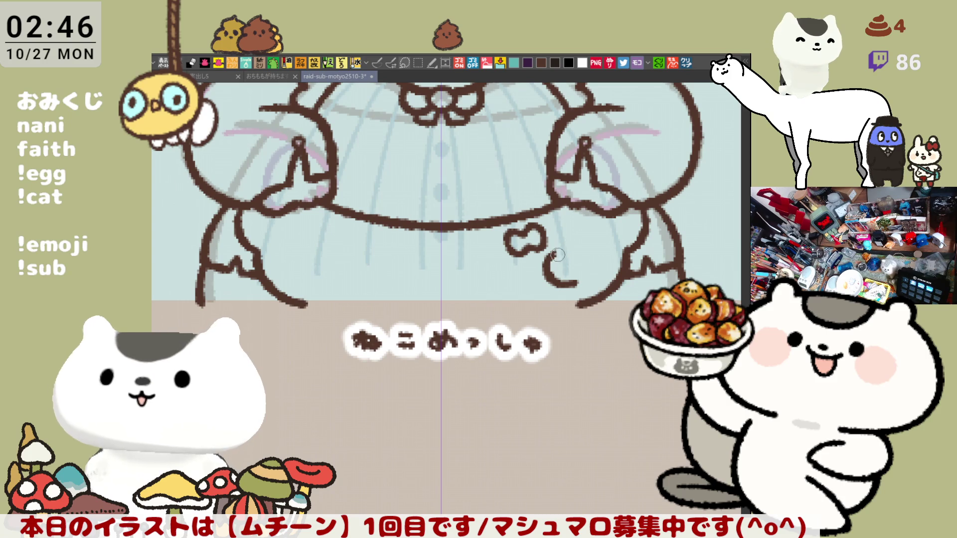
mouse_move(554, 253)
mouse_down()
mouse_move(576, 246)
mouse_move(566, 246)
mouse_up()
Step: Extend the shape's bumpy top edge rightward, then flip the view back
key(ctrl+z)
key(ctrl+z)
key(ctrl+z)
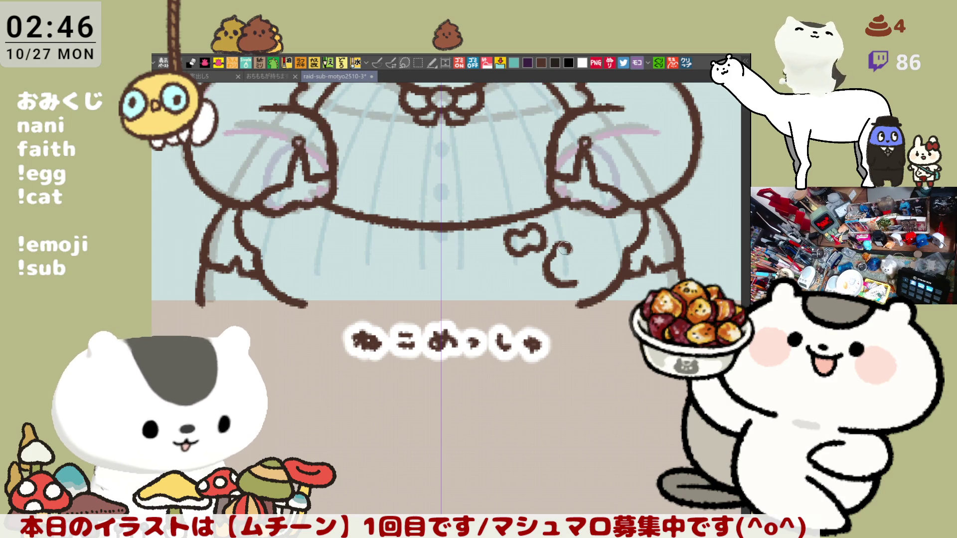
key(ctrl+z)
drag(568, 245, 587, 251)
key(ctrl+z)
key(ctrl+z)
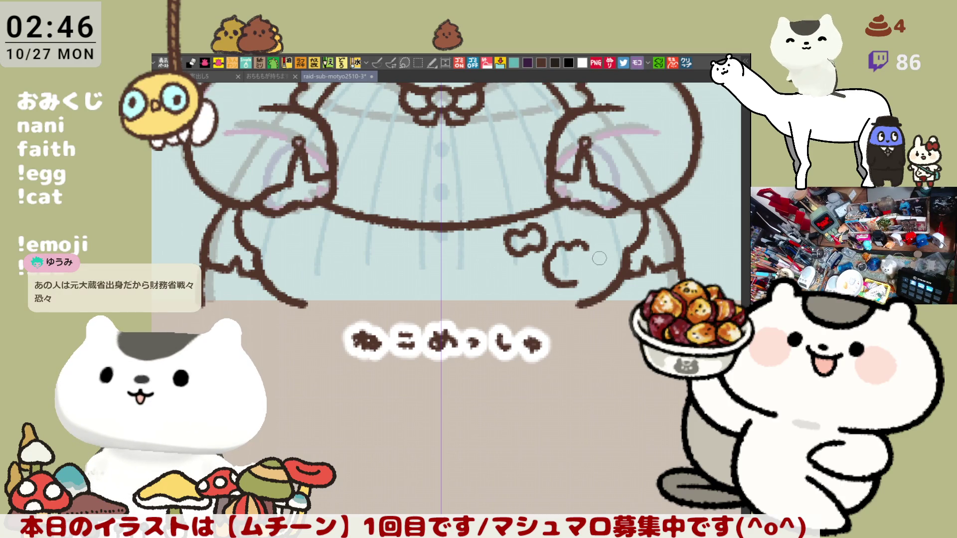
key(ctrl+z)
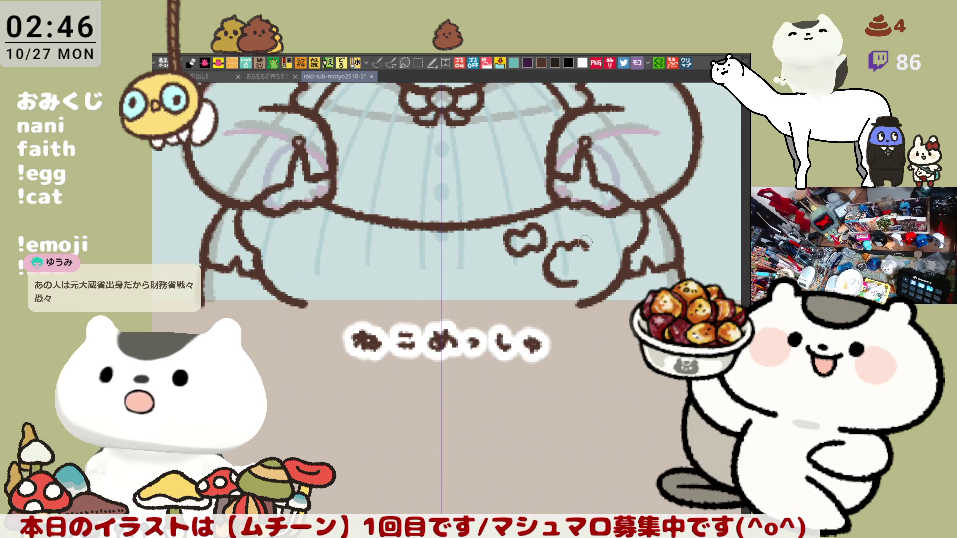
drag(571, 244, 588, 250)
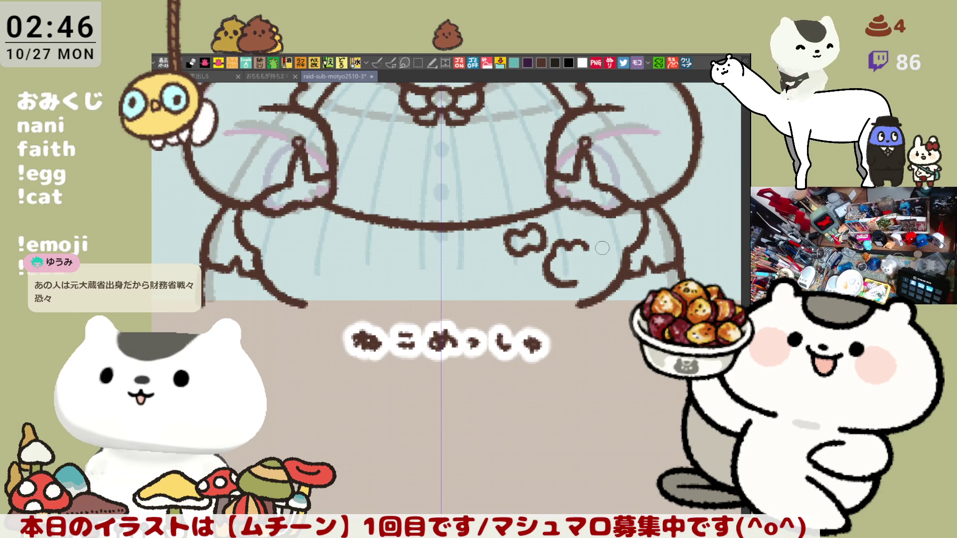
drag(588, 246, 602, 251)
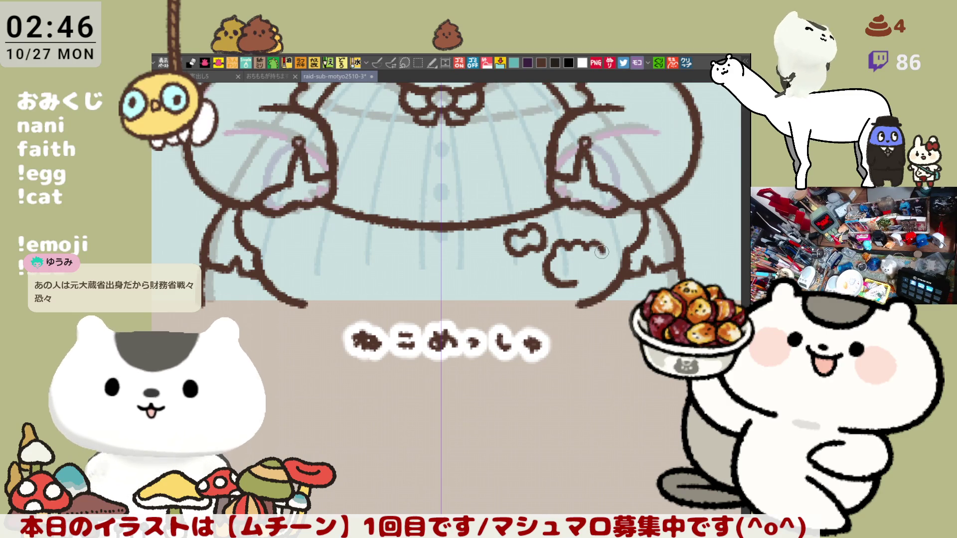
key(h)
drag(524, 305, 547, 310)
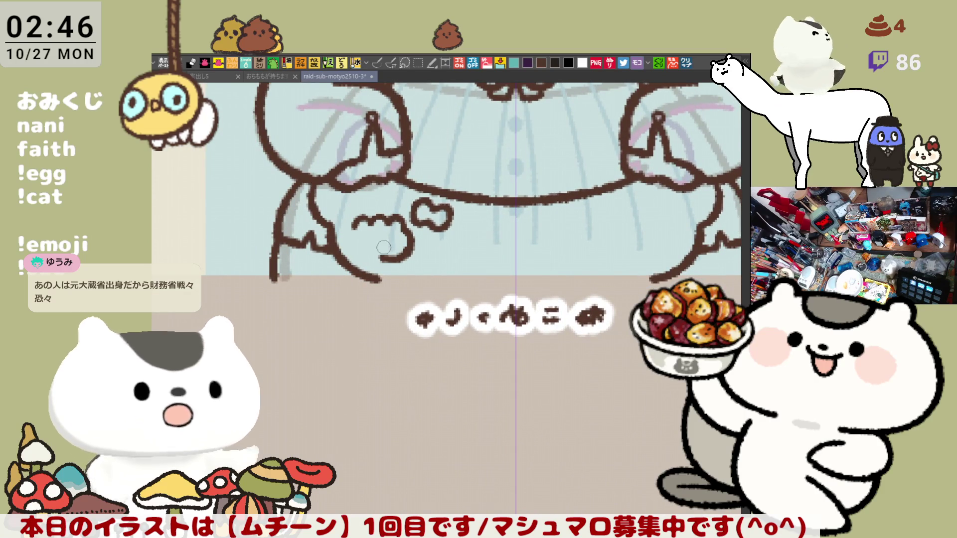
Step: Close the bumpy outline with left and bottom edges into a rounded paw blob
mouse_move(354, 228)
mouse_down()
mouse_move(377, 267)
mouse_move(351, 252)
mouse_move(384, 256)
mouse_up()
key(ctrl+z)
key(ctrl+z)
mouse_move(355, 219)
mouse_down()
mouse_move(381, 260)
mouse_move(393, 249)
mouse_up()
key(ctrl+z)
mouse_move(355, 219)
mouse_down()
mouse_move(351, 232)
mouse_move(393, 261)
mouse_move(349, 243)
mouse_move(389, 262)
mouse_up()
key(ctrl+z)
key(ctrl+z)
mouse_move(355, 220)
mouse_down()
mouse_move(377, 264)
mouse_move(396, 254)
mouse_up()
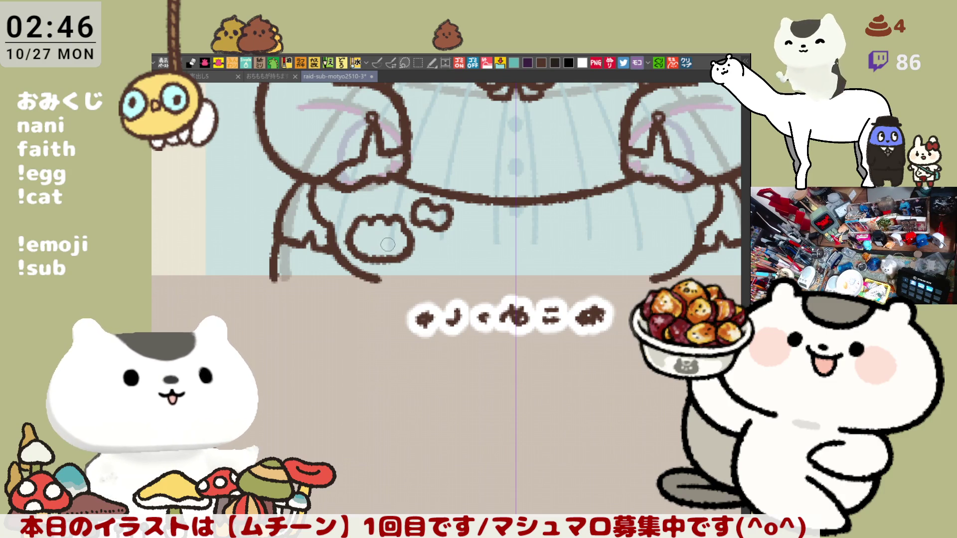
Step: Restore the view orientation and erase a short section of the hem curve near the left hand
key(h)
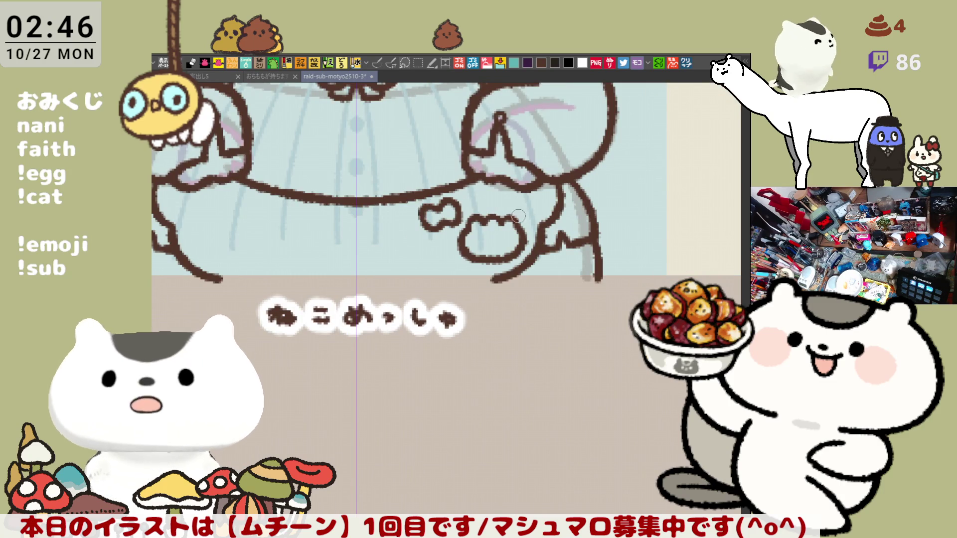
drag(363, 230, 422, 218)
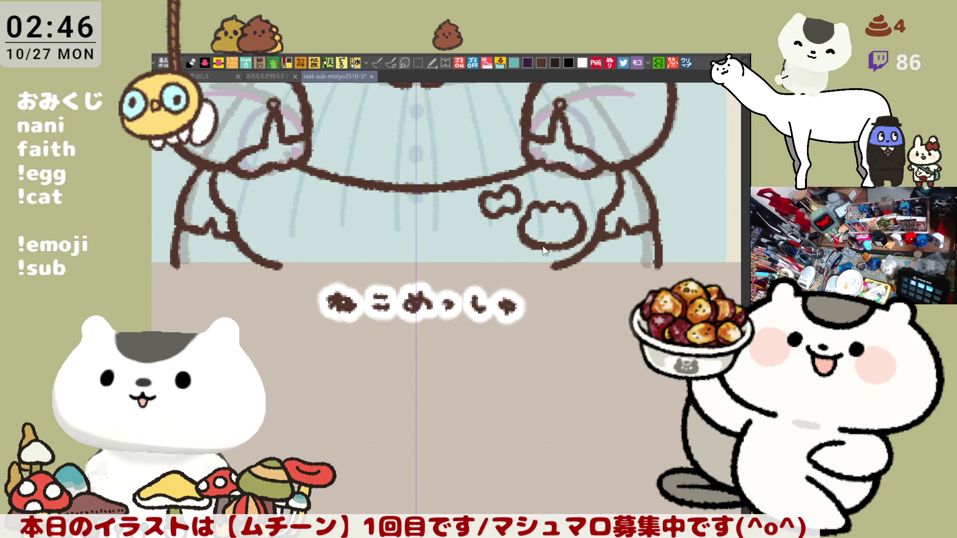
scroll(449, 248, left, 2)
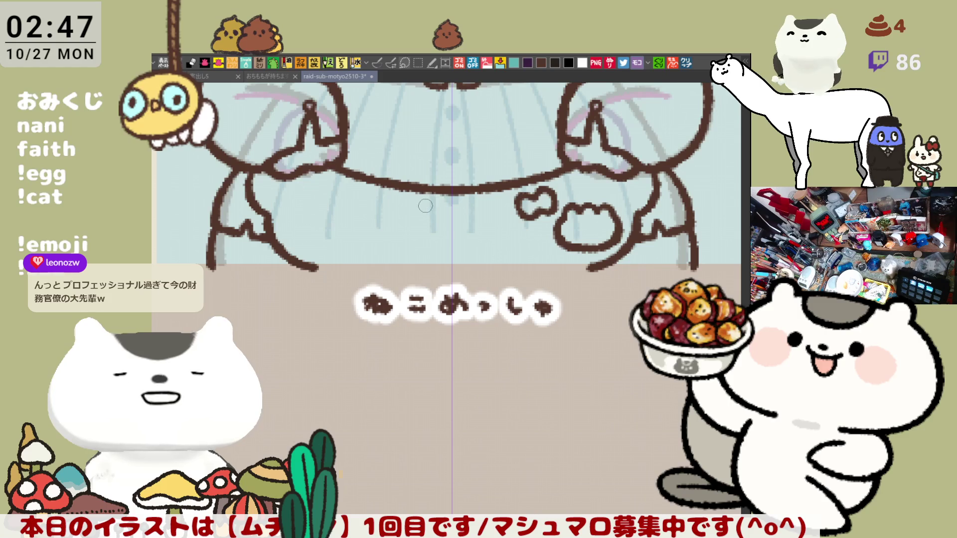
mouse_move(371, 177)
mouse_down()
mouse_move(398, 186)
mouse_move(385, 173)
mouse_up()
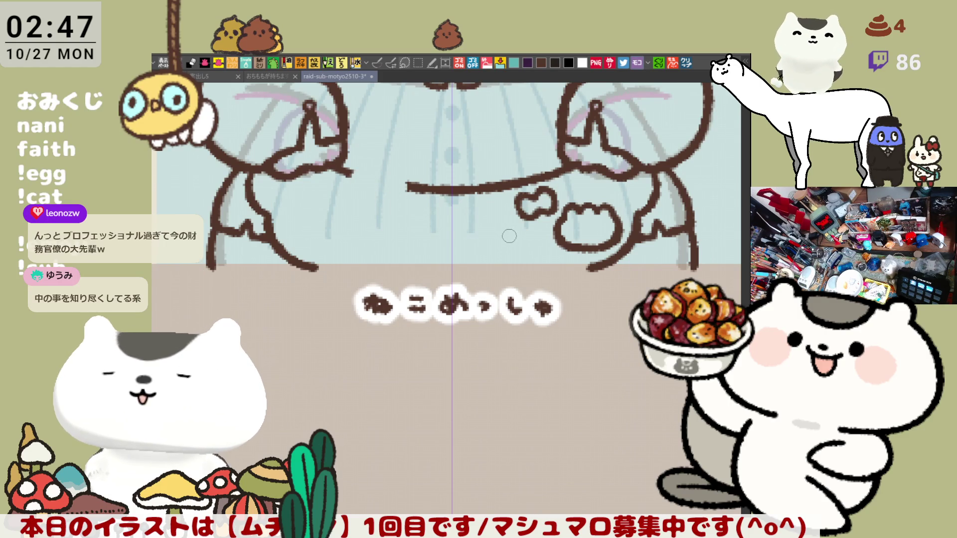
Step: Add a small bean doodle and reconnect the erased belly line end with a wavy stroke
mouse_move(503, 237)
mouse_down()
mouse_move(481, 237)
mouse_move(499, 224)
mouse_move(514, 244)
mouse_move(489, 246)
mouse_move(501, 225)
mouse_move(507, 243)
mouse_up()
key(ctrl+z)
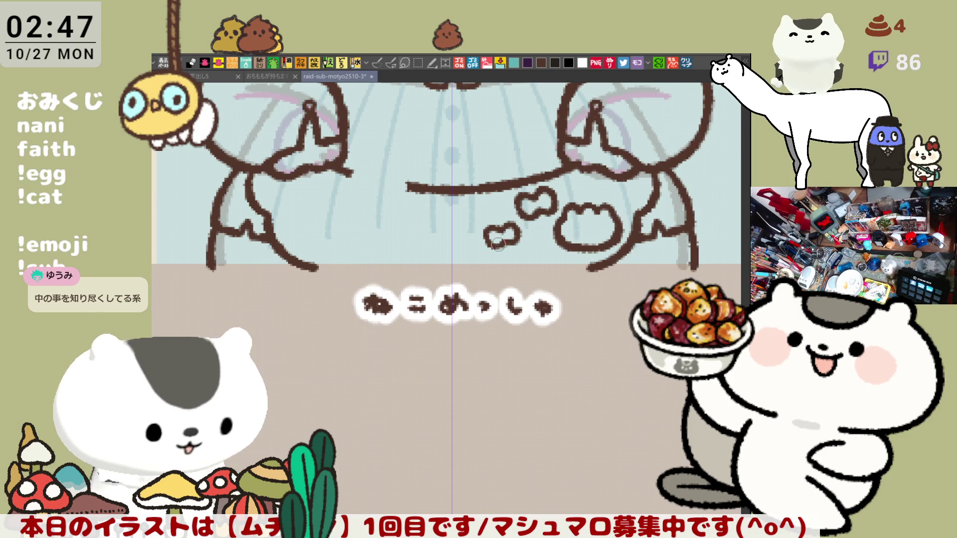
drag(444, 245, 481, 238)
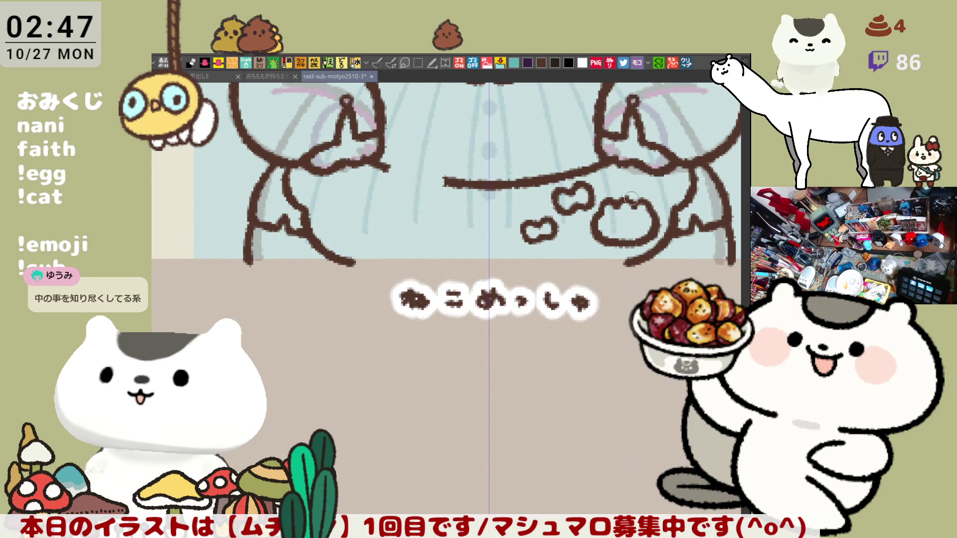
scroll(548, 210, left, 3)
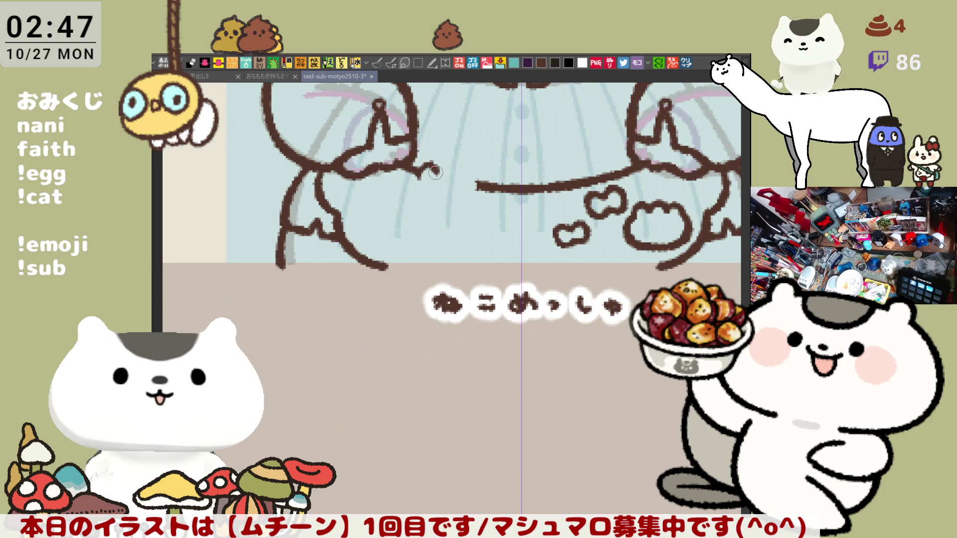
drag(425, 172, 457, 174)
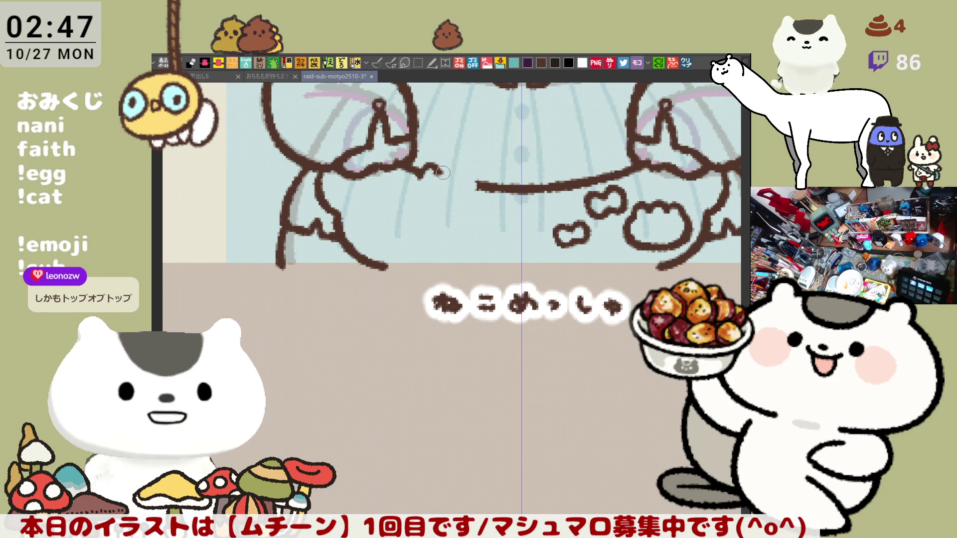
drag(457, 174, 464, 174)
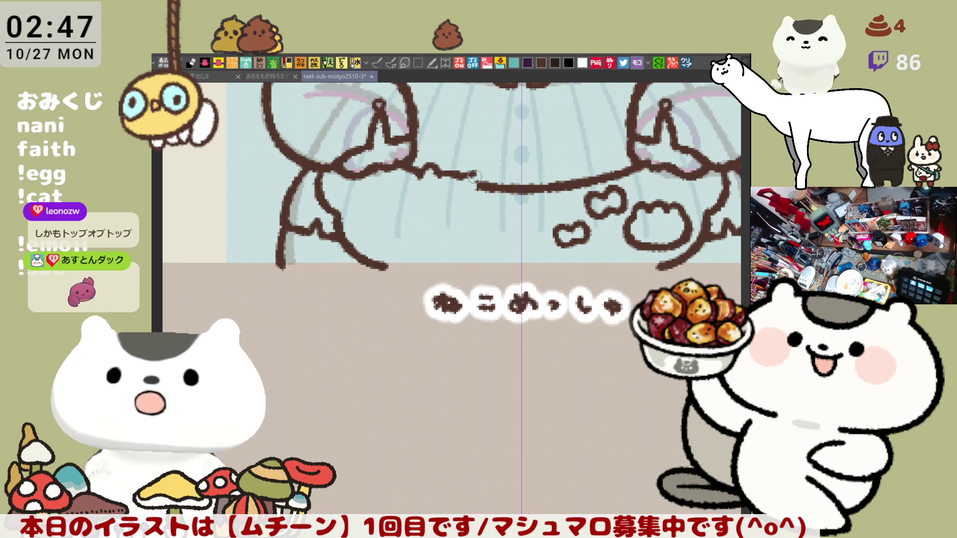
key(ctrl+z)
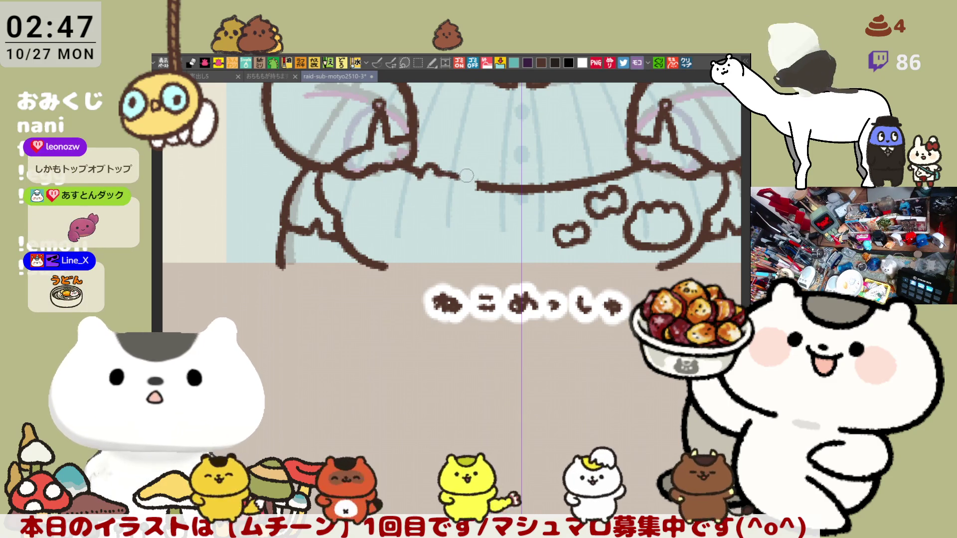
drag(437, 174, 476, 188)
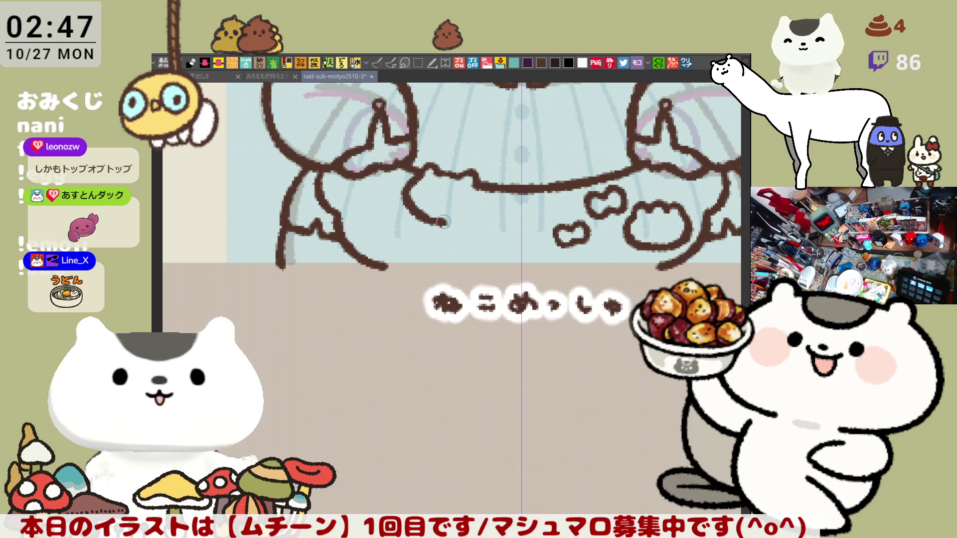
Step: On a rotated view, draw a cat-head bump with pointed ears bridging the hem gap
key(minus)
drag(371, 185, 408, 230)
key(ctrl+z)
drag(377, 184, 410, 230)
drag(438, 177, 415, 234)
key(ctrl+z)
drag(430, 175, 419, 234)
key(ctrl+z)
mouse_move(432, 175)
mouse_down()
mouse_move(454, 204)
mouse_move(396, 233)
mouse_move(425, 233)
mouse_move(394, 230)
mouse_up()
key(ctrl+z)
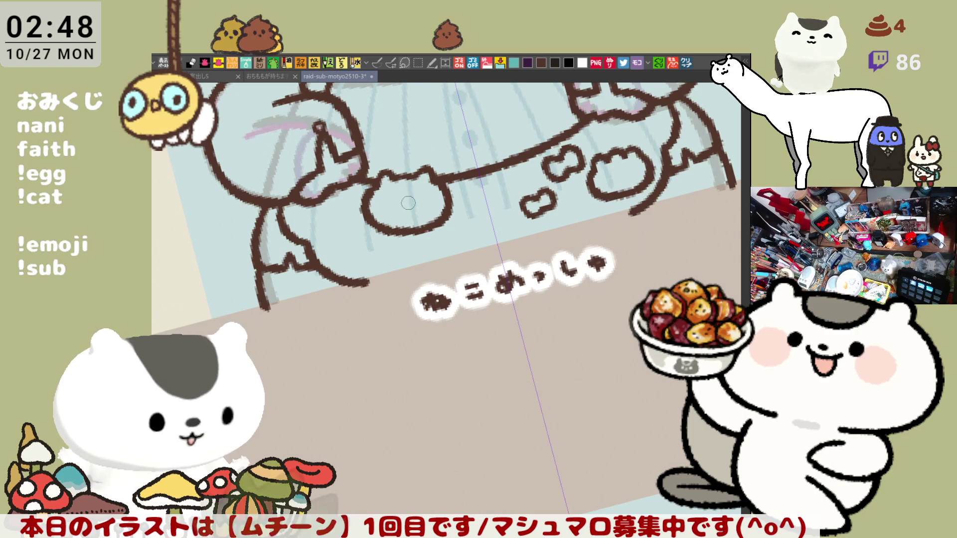
Step: Switch back to the pen and save the ムチーン sheet with Ctrl+S
key(p)
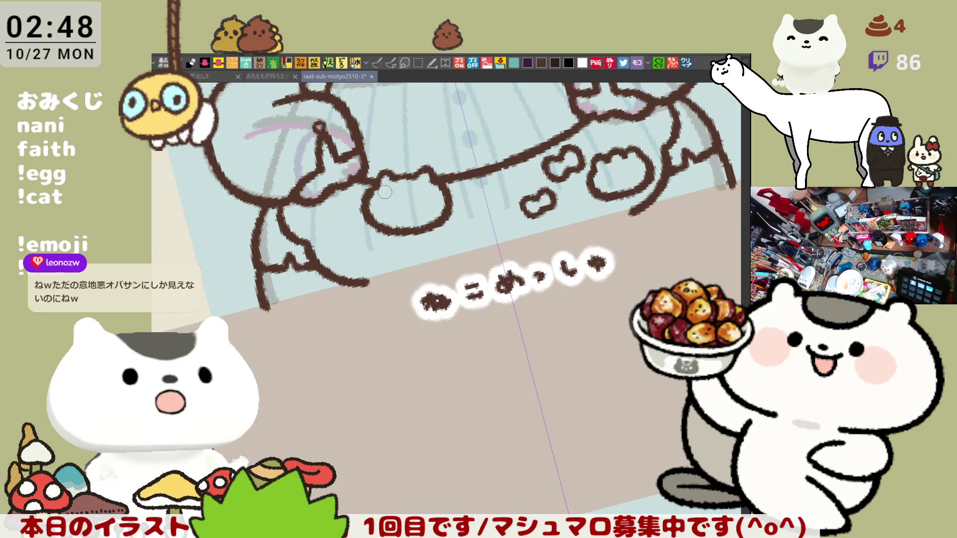
key(ctrl+s)
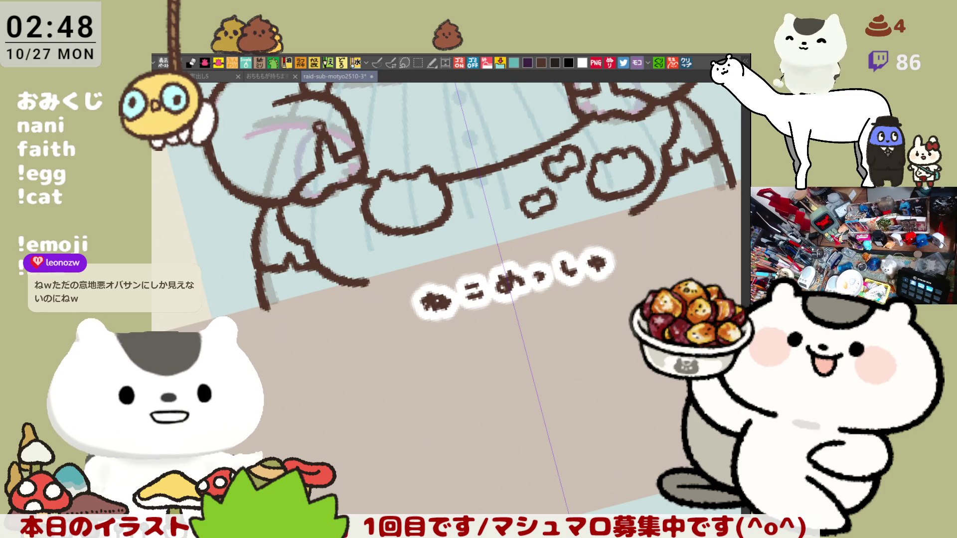
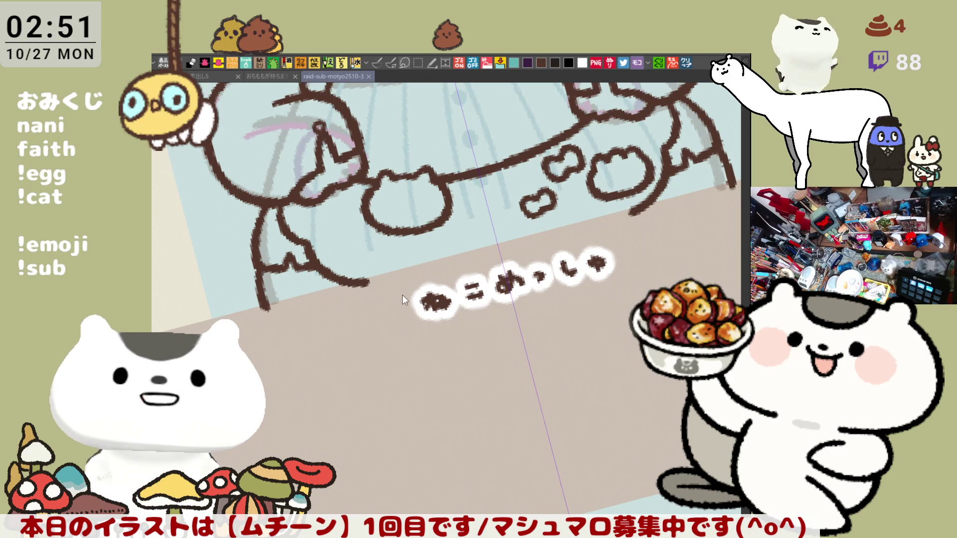
Step: Draw spiral eyes and a small nose on the apron's cat face, redoing the right eye
scroll(468, 245, up, 2)
scroll(468, 245, up, 2)
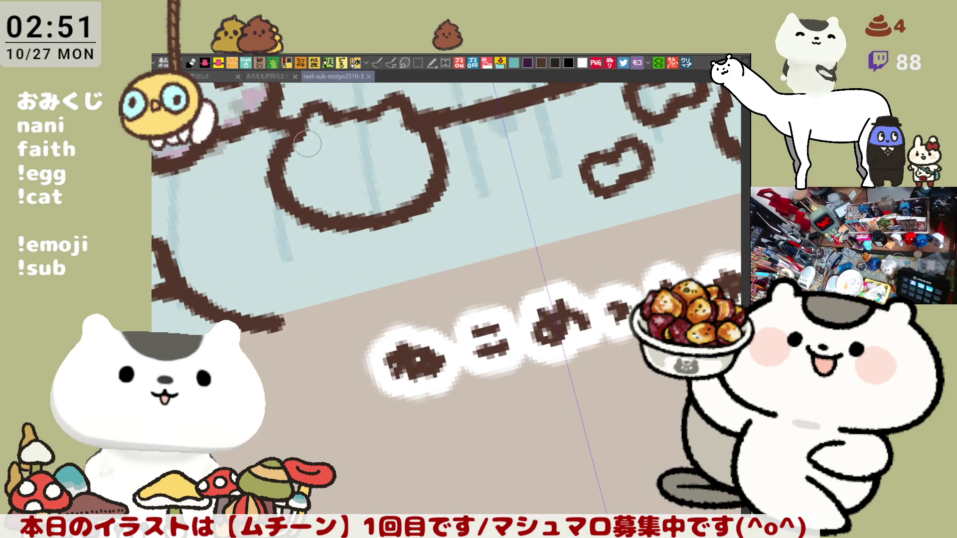
mouse_move(324, 174)
mouse_down()
mouse_move(337, 182)
mouse_move(321, 174)
mouse_up()
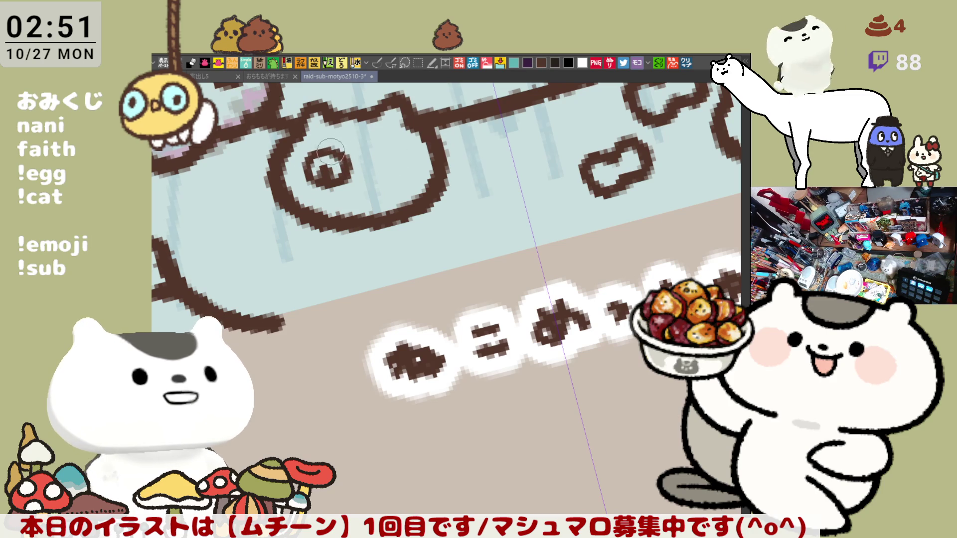
drag(388, 151, 389, 159)
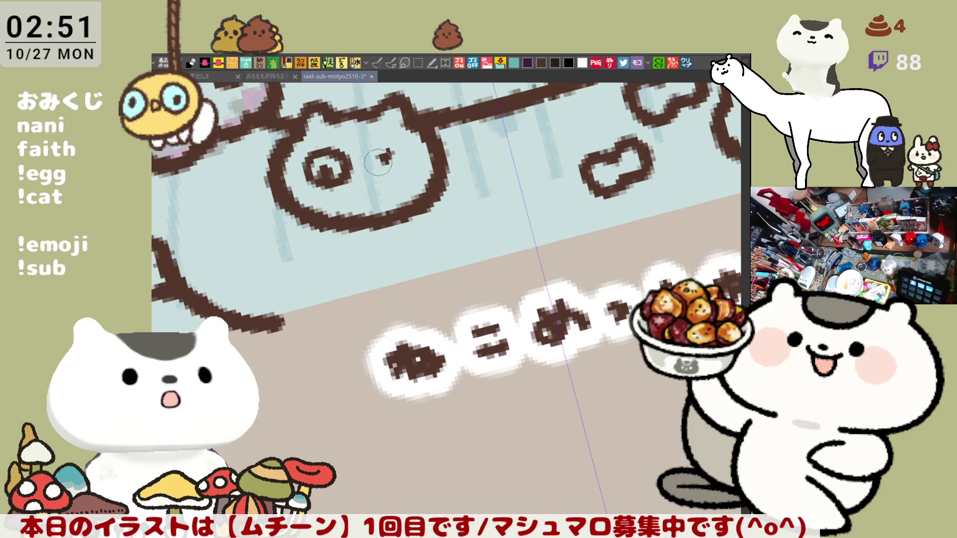
key(ctrl+z)
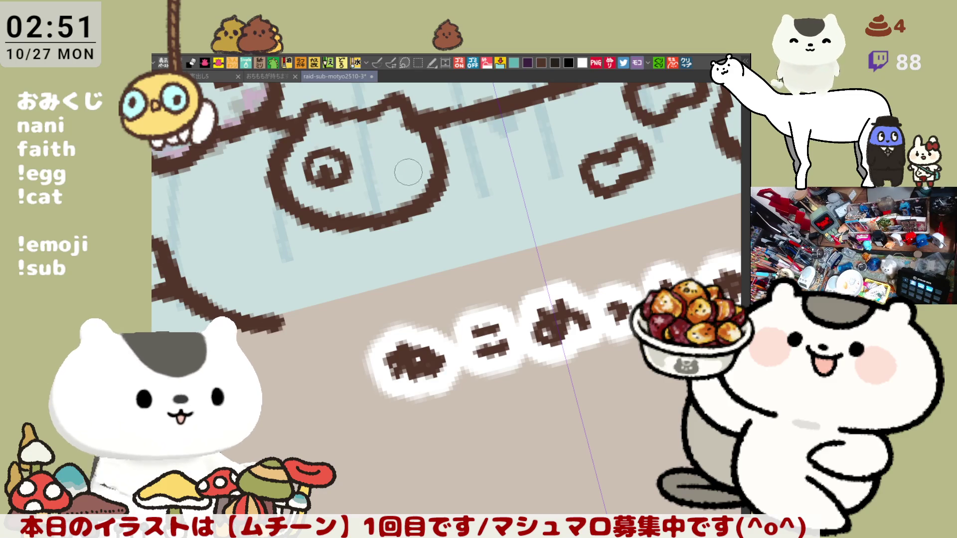
drag(400, 148, 402, 185)
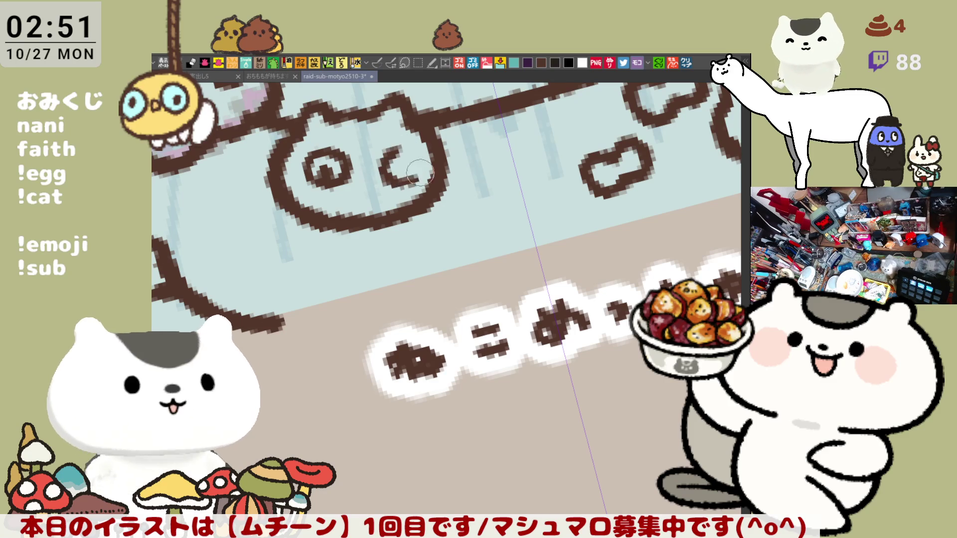
key(ctrl+z)
mouse_move(399, 147)
mouse_down()
mouse_move(379, 172)
mouse_move(405, 152)
mouse_up()
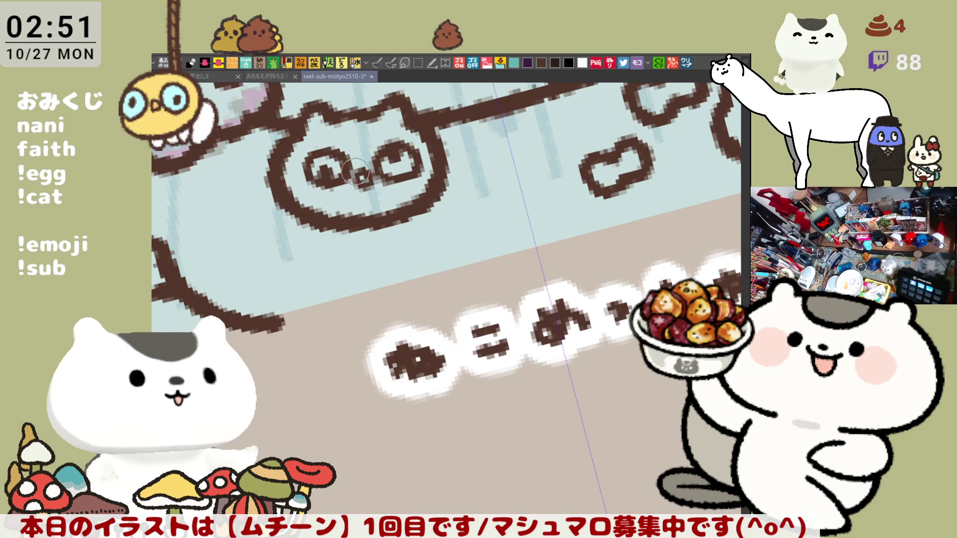
drag(359, 174, 369, 181)
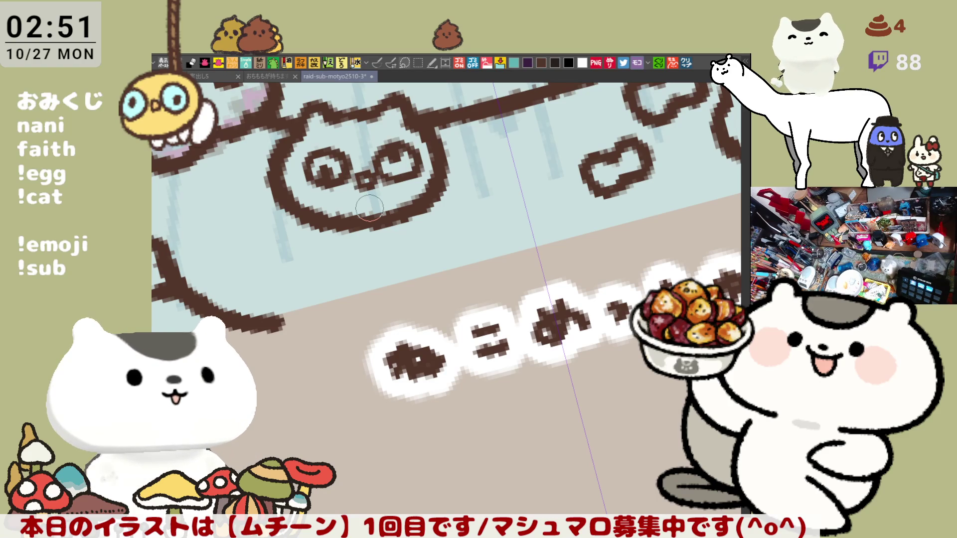
scroll(363, 200, down, 5)
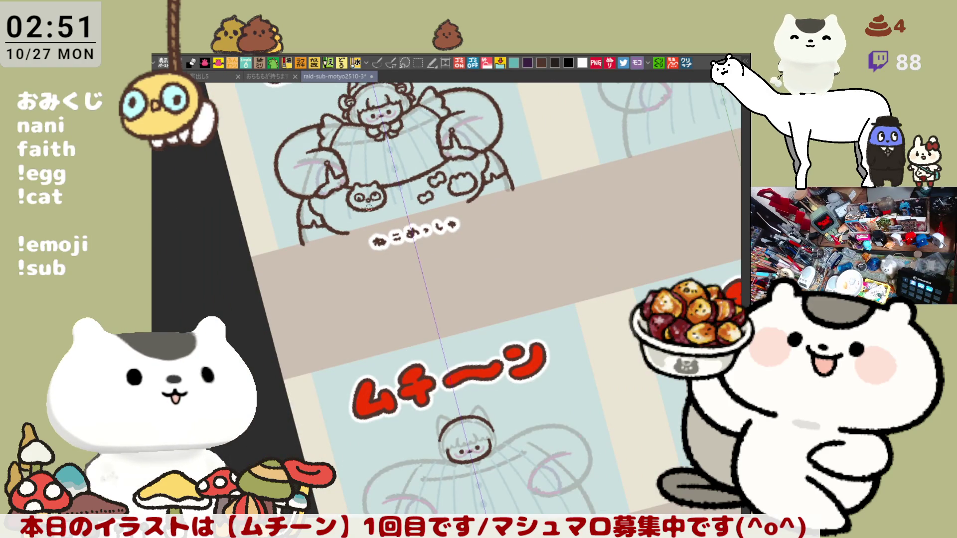
scroll(369, 207, up, 6)
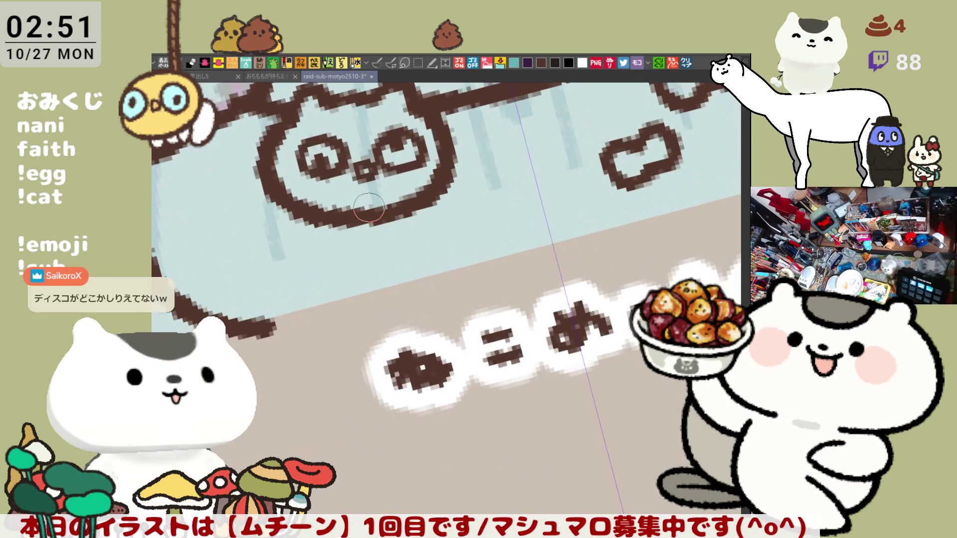
Step: Erase those eyes and nose, then dot in two simple eyes and a dot nose
key(e)
mouse_move(349, 195)
mouse_down()
mouse_move(319, 164)
mouse_move(334, 179)
mouse_move(394, 145)
mouse_move(419, 149)
mouse_move(394, 144)
mouse_up()
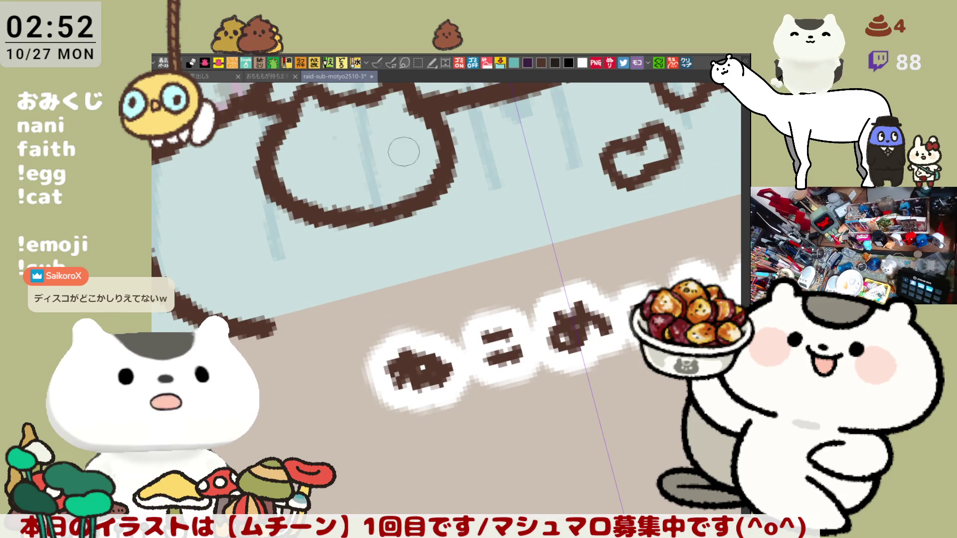
key(p)
drag(332, 149, 328, 157)
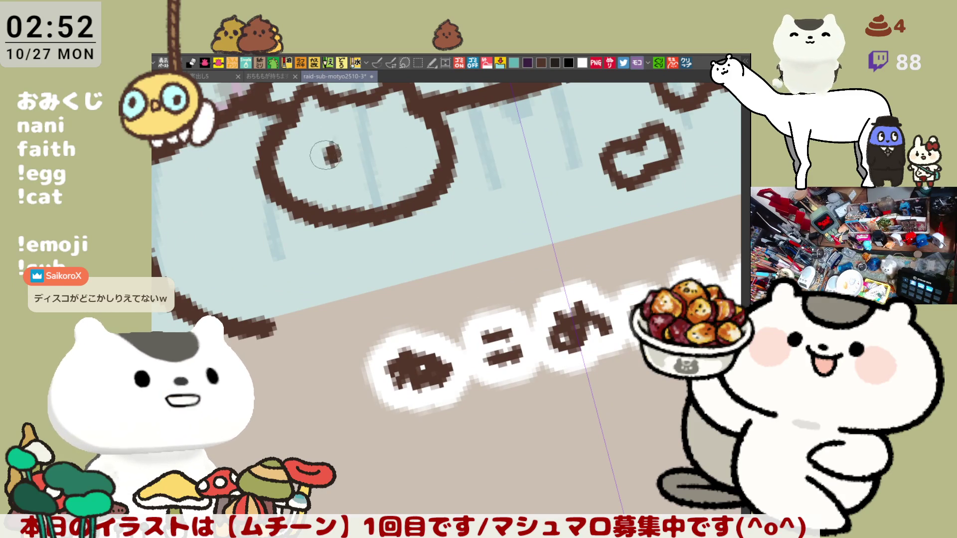
click(385, 148)
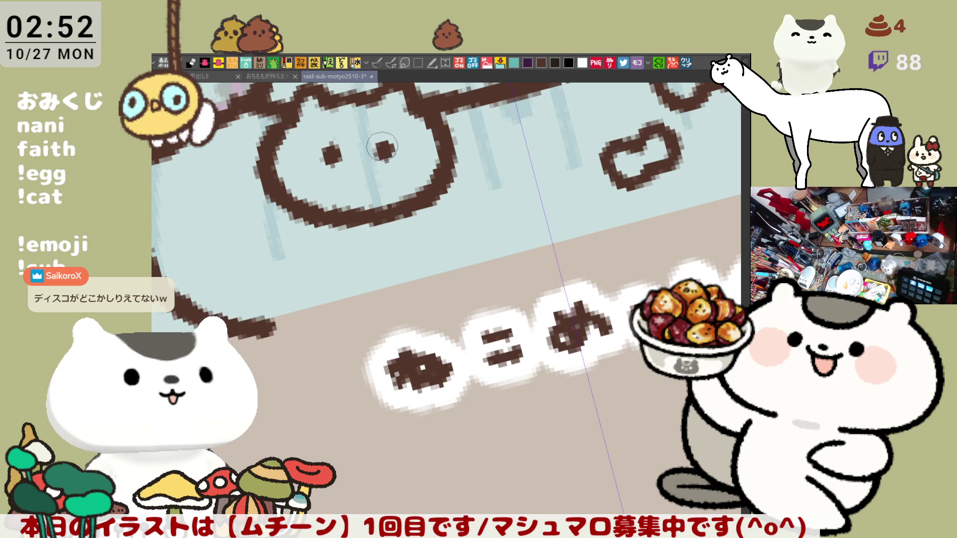
click(358, 155)
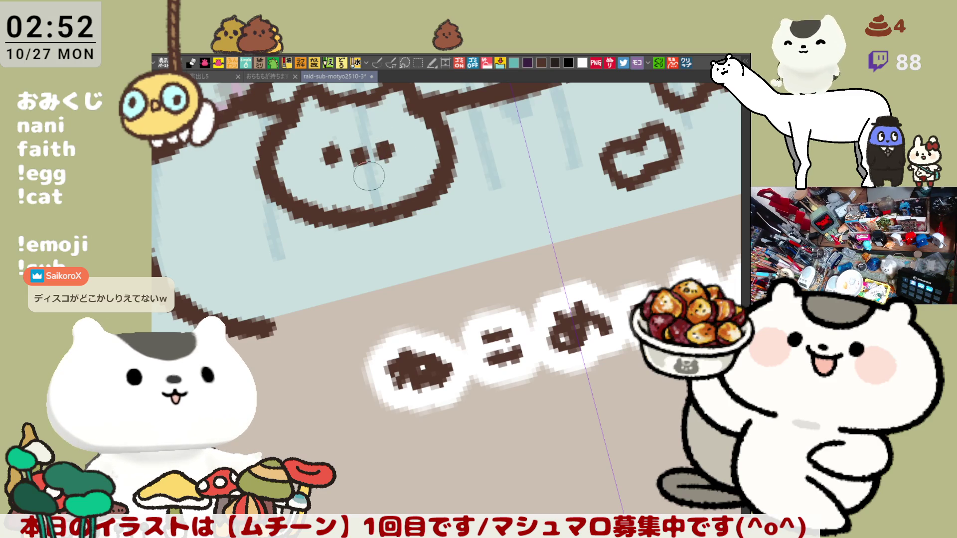
scroll(369, 175, down, 3)
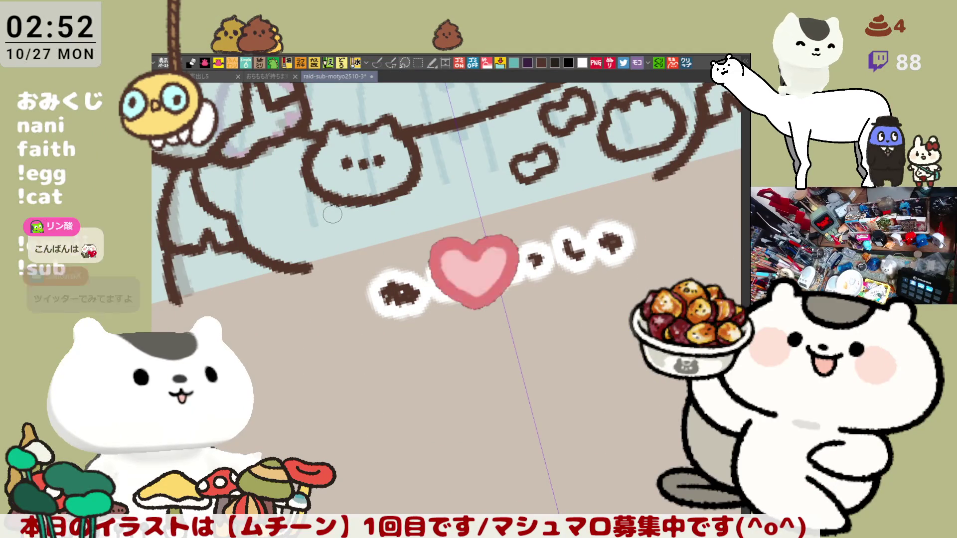
Step: Try a small paw shape below the cat face, undo it, and reset the view rotation
mouse_move(299, 244)
mouse_down()
mouse_move(302, 220)
mouse_move(317, 218)
mouse_move(344, 243)
mouse_move(319, 207)
mouse_move(329, 237)
mouse_move(312, 239)
mouse_move(299, 222)
mouse_move(329, 234)
mouse_move(300, 227)
mouse_move(321, 222)
mouse_move(329, 244)
mouse_move(304, 234)
mouse_up()
key(ctrl+z)
key(ctrl+z)
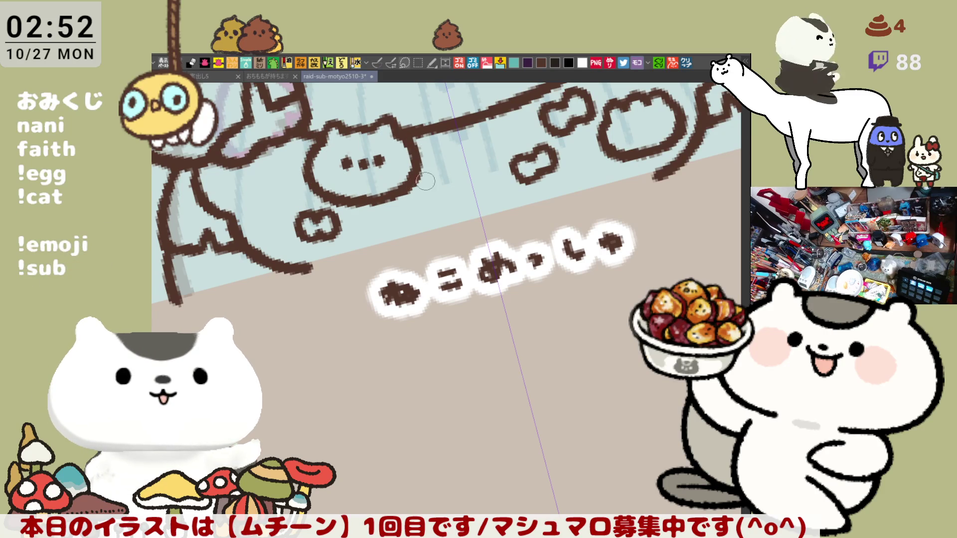
scroll(412, 195, down, 5)
scroll(435, 185, down, 2)
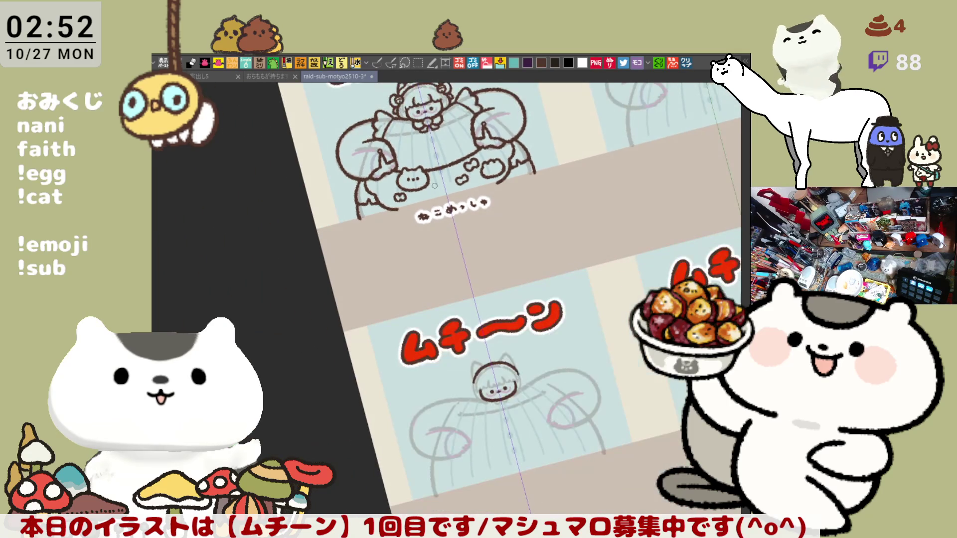
key(ctrl+0)
Step: Tilt the canvas and centre the dress and arm in view, with the pen ready
scroll(500, 287, up, 2)
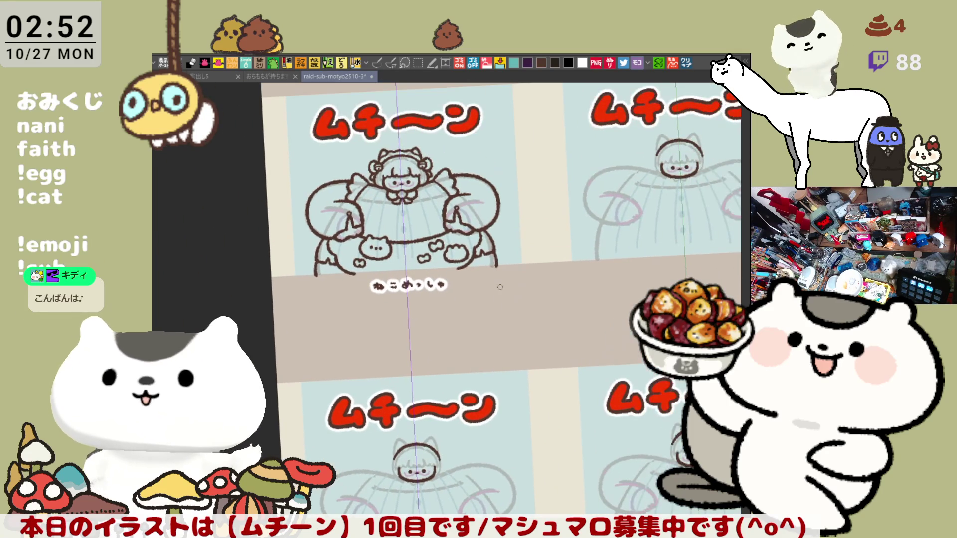
scroll(500, 288, up, 4)
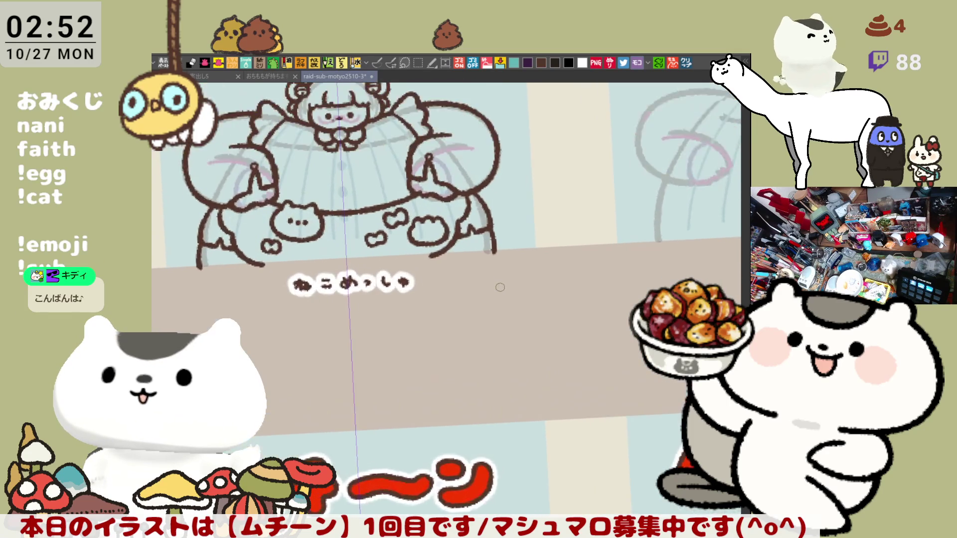
drag(500, 287, 504, 279)
key(b)
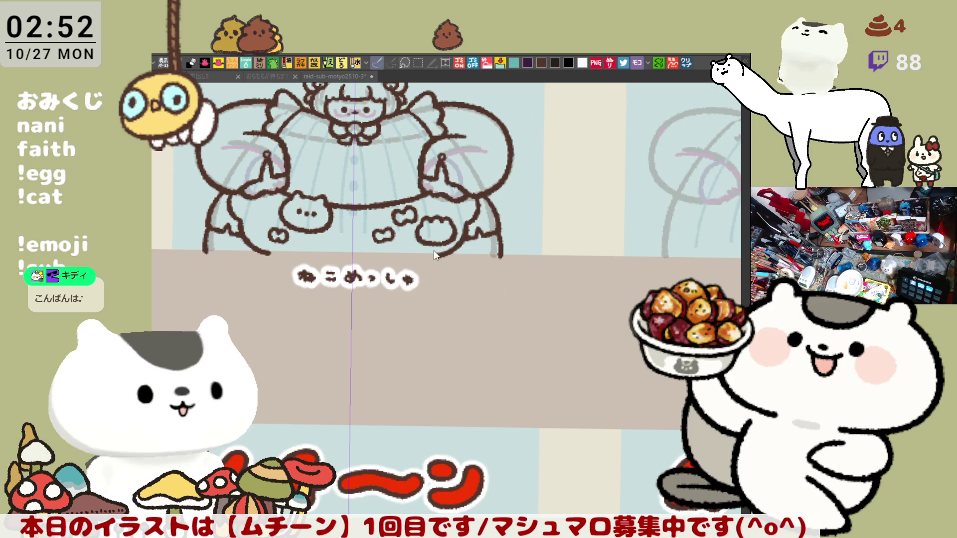
scroll(504, 271, down, 3)
scroll(504, 270, up, 1)
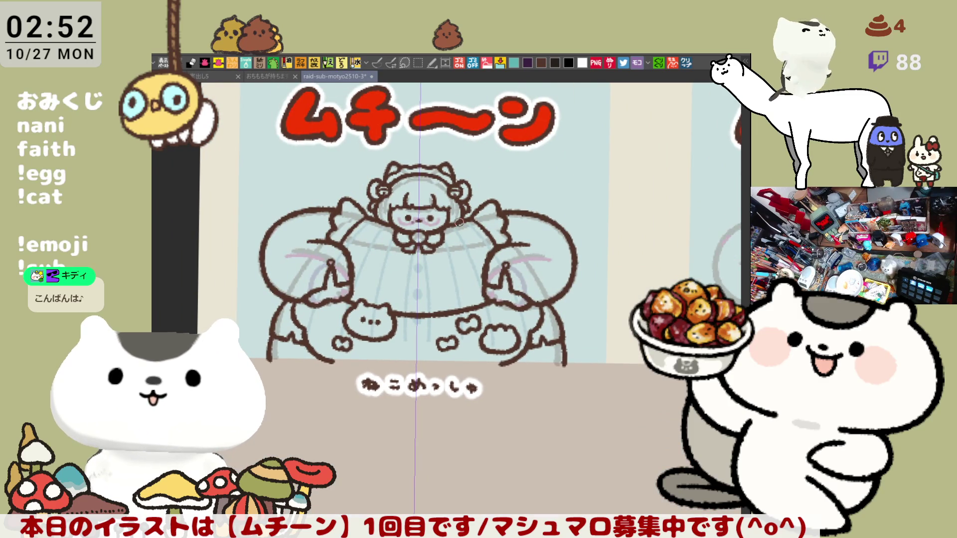
scroll(486, 241, up, 4)
mouse_move(448, 298)
mouse_down()
mouse_move(426, 297)
mouse_move(411, 275)
mouse_up()
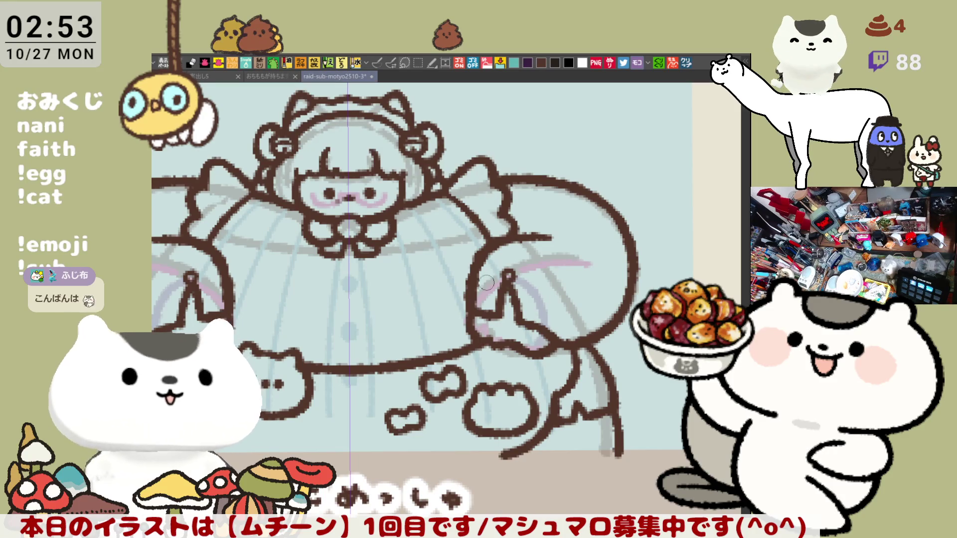
Step: Draw the cat tail's two outline strokes curving out beside the dress's right side
drag(624, 421, 644, 355)
drag(682, 378, 662, 427)
drag(636, 455, 660, 413)
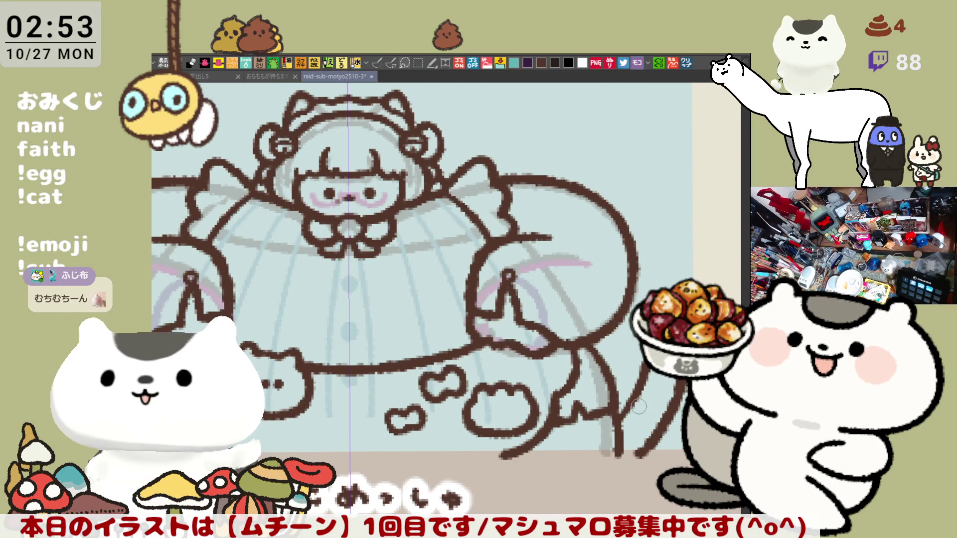
key(p)
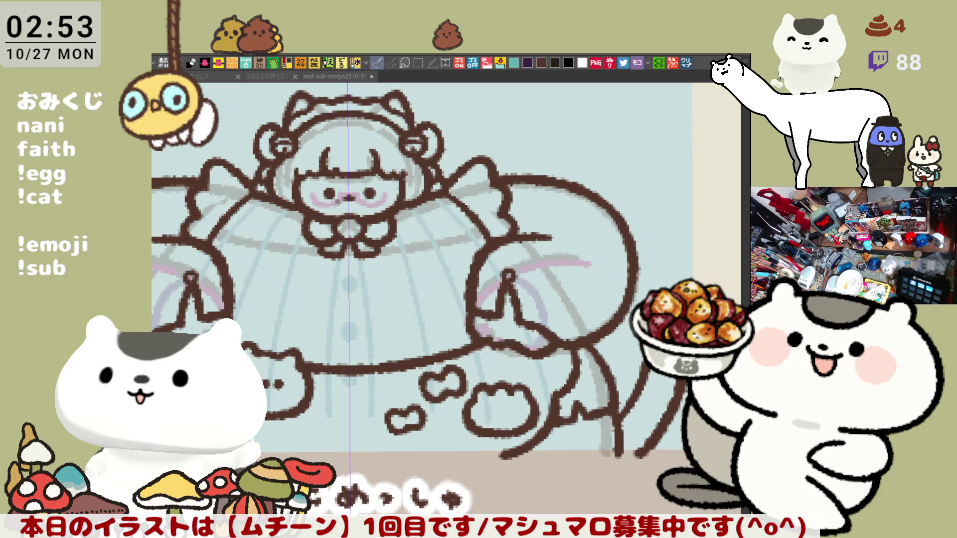
scroll(507, 369, up, 5)
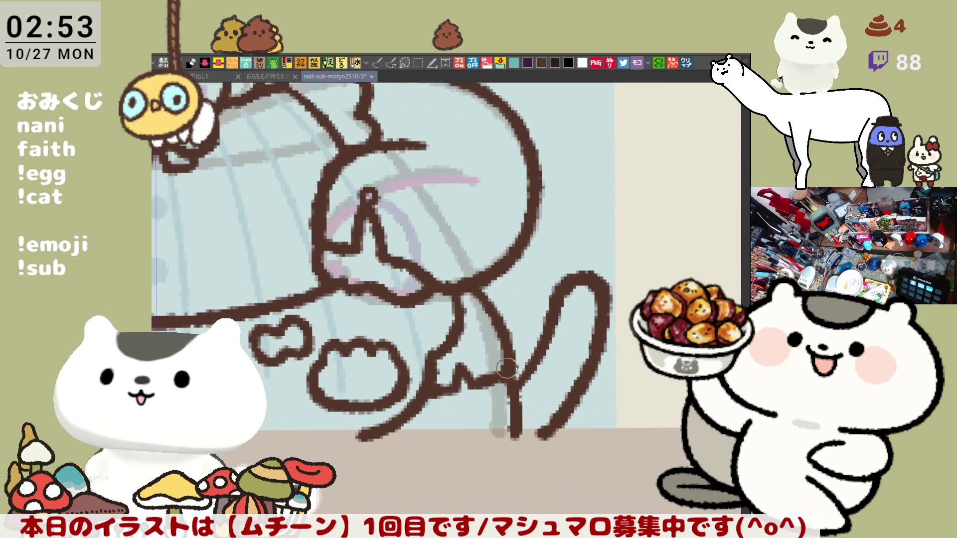
scroll(507, 368, up, 2)
scroll(479, 344, down, 3)
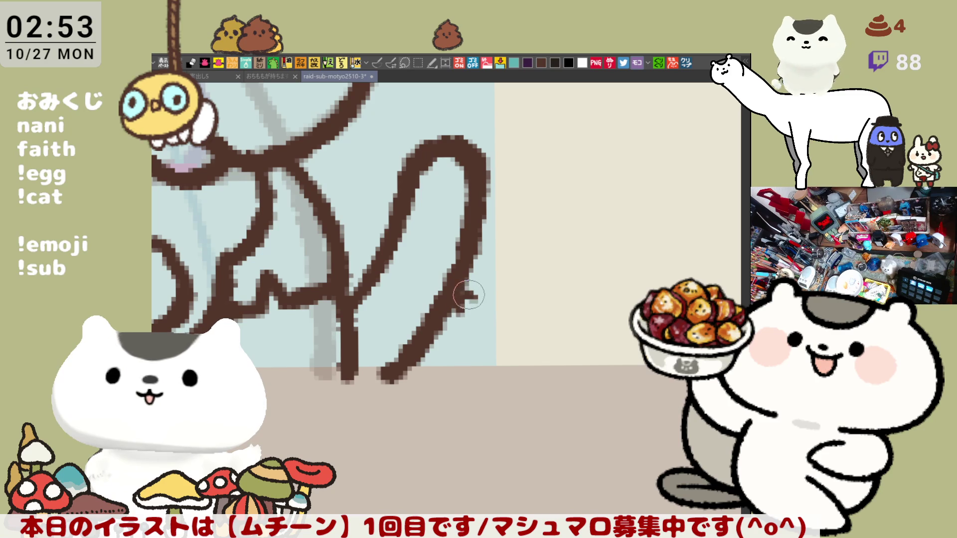
Step: Draw a short jut off the tail's right side after two retries, ending it in a curl
drag(451, 323, 470, 301)
key(ctrl+z)
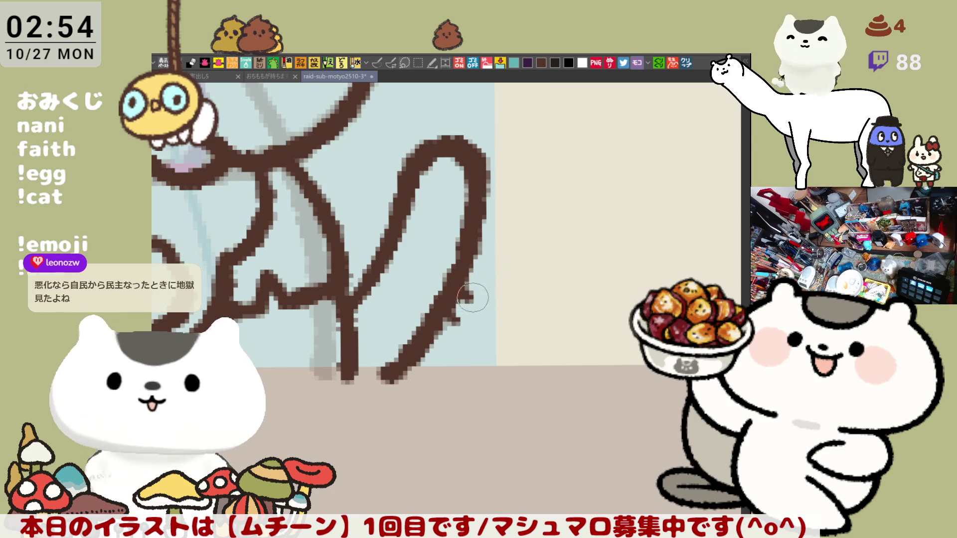
drag(470, 275, 489, 280)
key(ctrl+z)
key(ctrl+z)
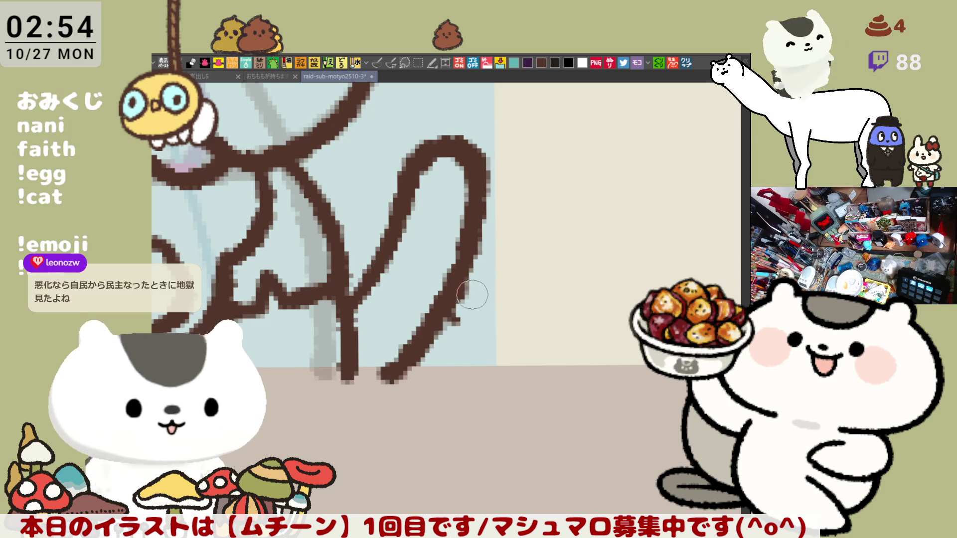
drag(469, 280, 487, 281)
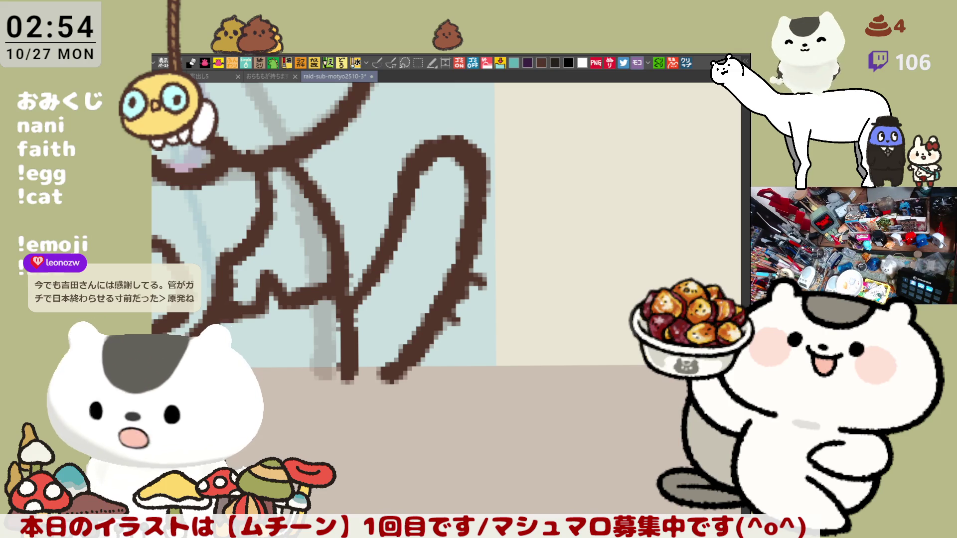
key(p)
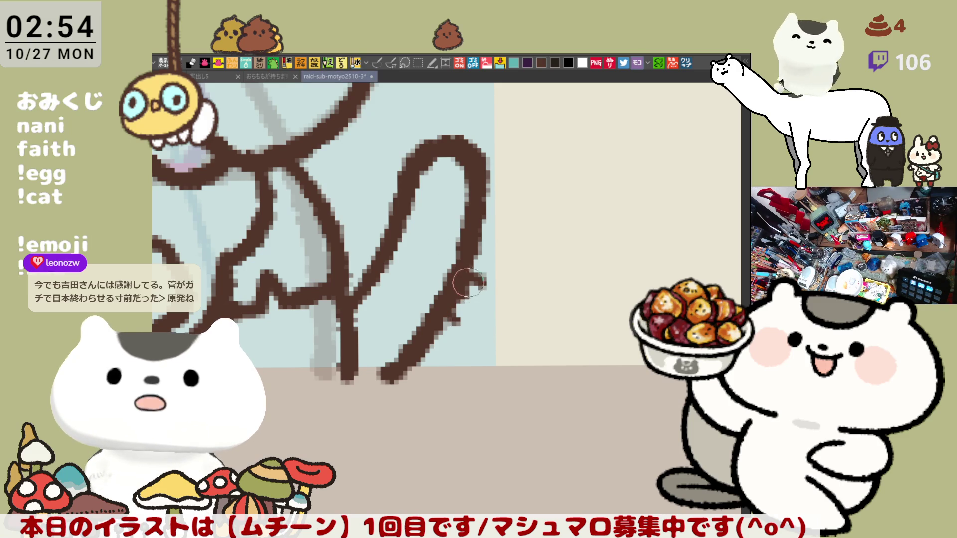
mouse_move(486, 263)
mouse_down()
mouse_move(474, 279)
mouse_move(507, 284)
mouse_move(498, 281)
mouse_move(515, 306)
mouse_move(486, 346)
mouse_up()
Step: Redraw the tail-tip curl as a larger loop and close it with a brown stroke
key(ctrl+z)
mouse_move(505, 299)
mouse_down()
mouse_move(513, 321)
mouse_move(479, 338)
mouse_up()
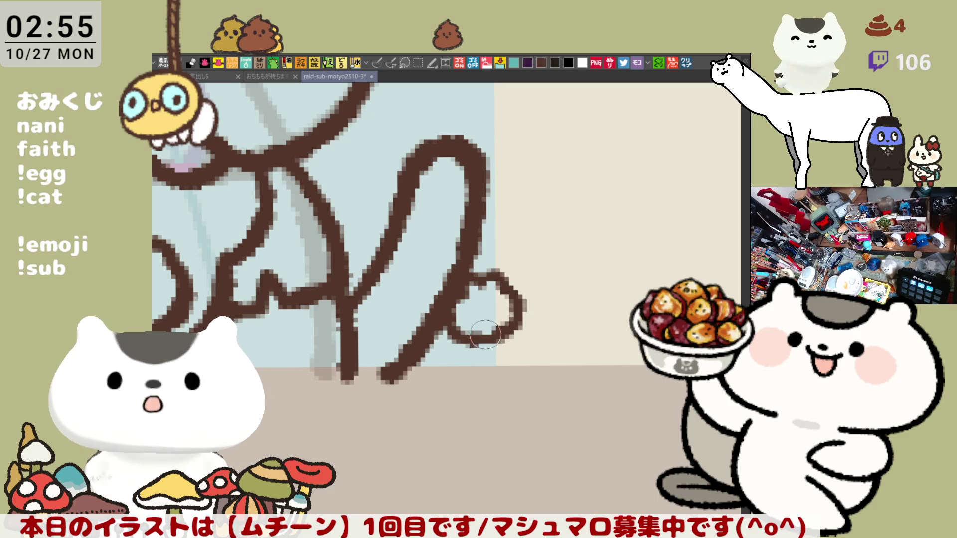
drag(451, 314, 490, 336)
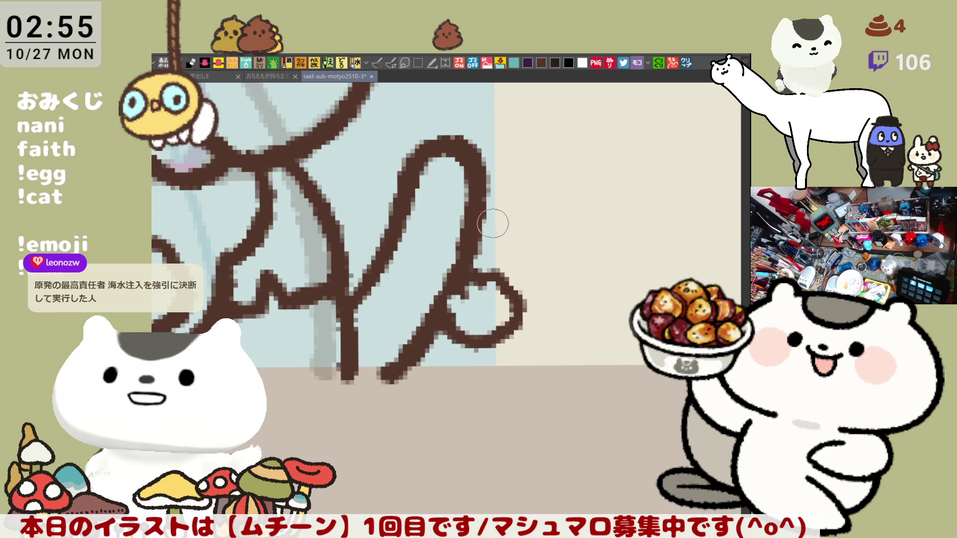
scroll(458, 266, down, 5)
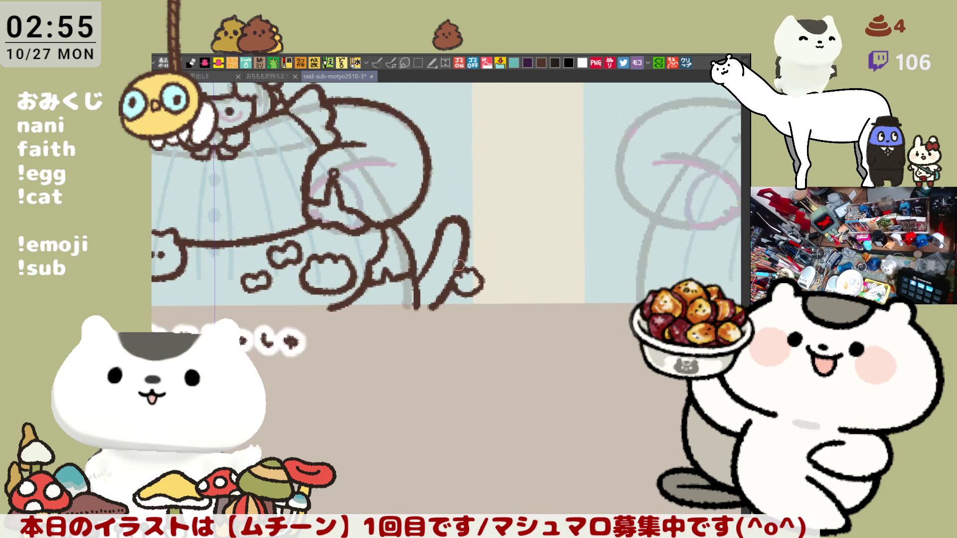
Step: Remove a stray brown blob and redraw the tail's left edge in one smooth stroke
scroll(458, 265, up, 8)
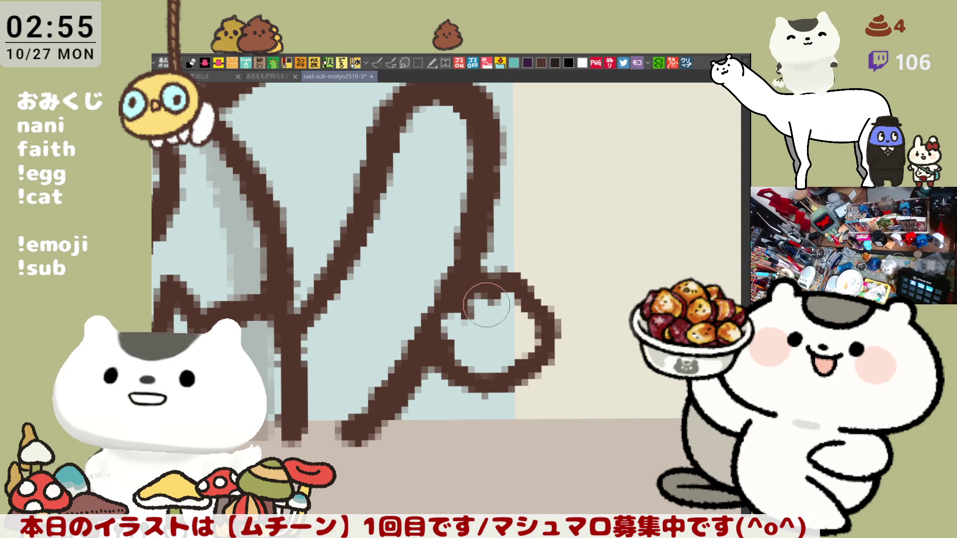
key(ctrl+z)
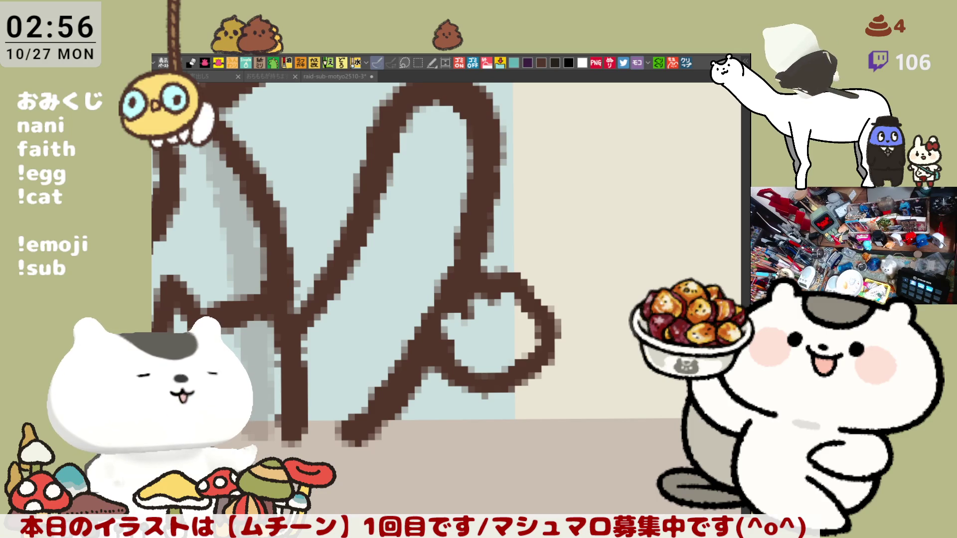
drag(396, 136, 363, 192)
drag(394, 122, 365, 200)
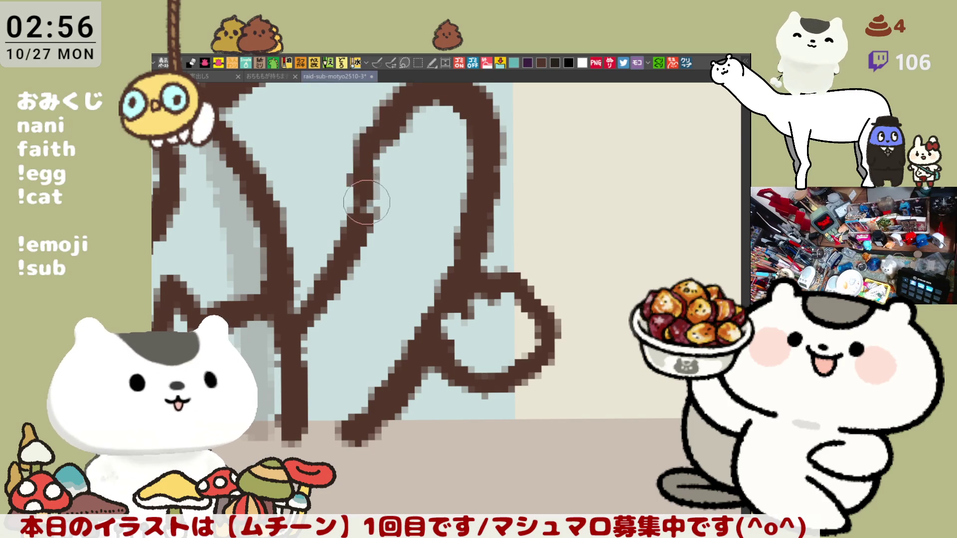
key(ctrl+z)
key(ctrl+z)
scroll(389, 195, up, 1)
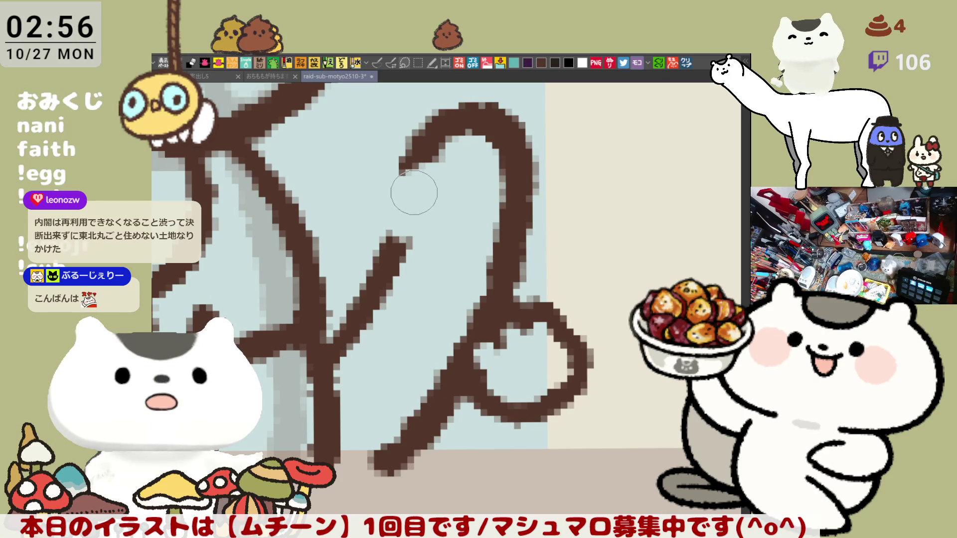
drag(427, 169, 396, 235)
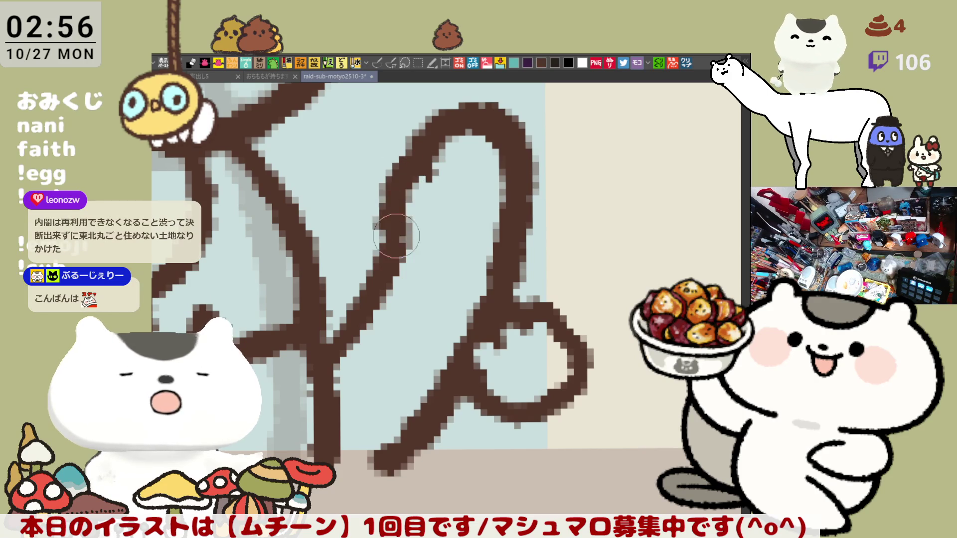
key(ctrl+z)
drag(426, 149, 394, 249)
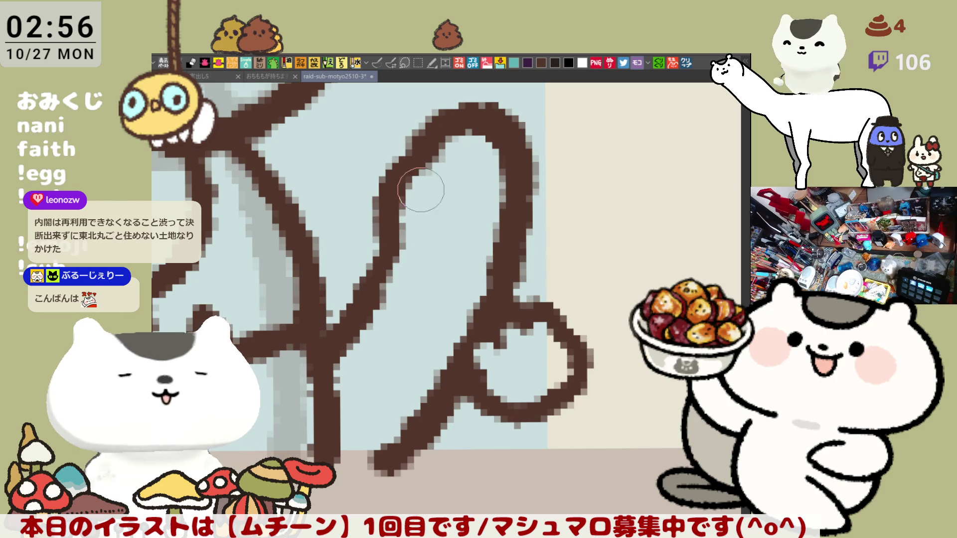
Step: Thin the inner edge of the tail's curve and paint a first tan spot
mouse_move(439, 167)
mouse_down()
mouse_move(454, 149)
mouse_move(477, 151)
mouse_up()
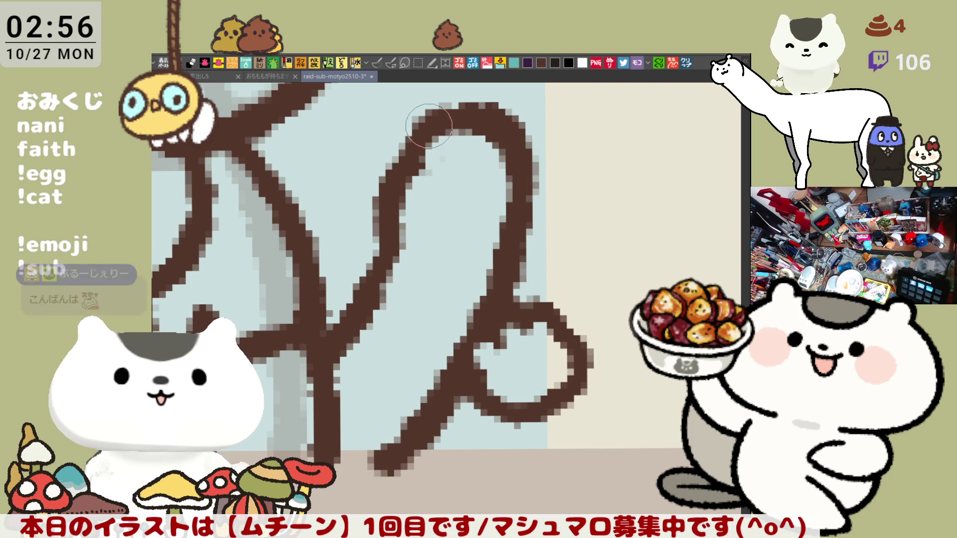
click(377, 62)
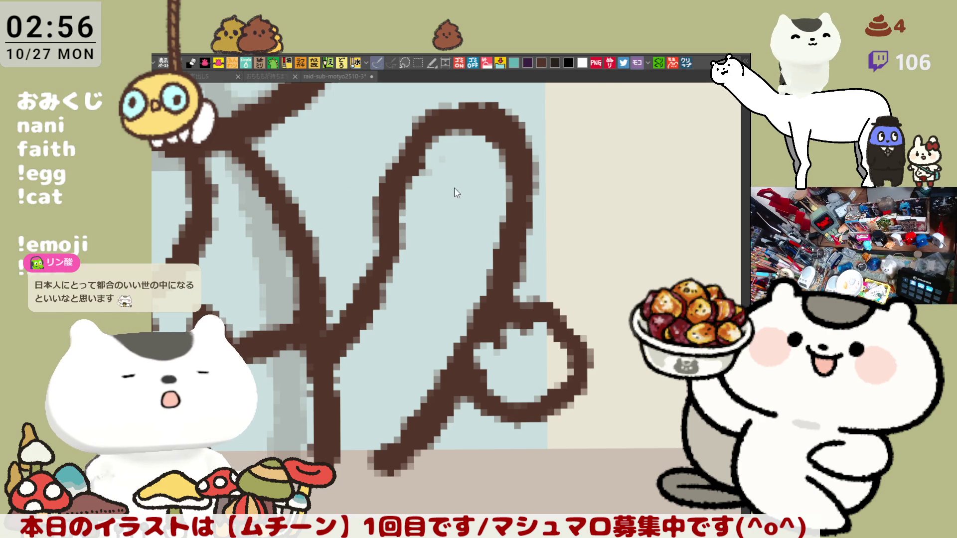
drag(434, 194, 437, 193)
Step: Dab tan spots in the upper tail, repositioning the right-hand spot several times
key(ctrl+z)
click(429, 190)
click(462, 206)
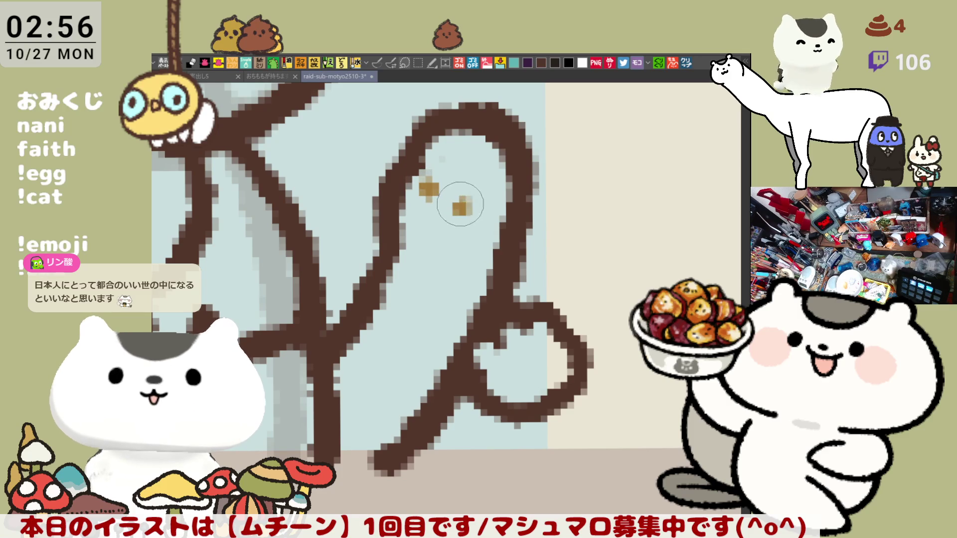
key(ctrl+z)
click(459, 206)
key(ctrl+z)
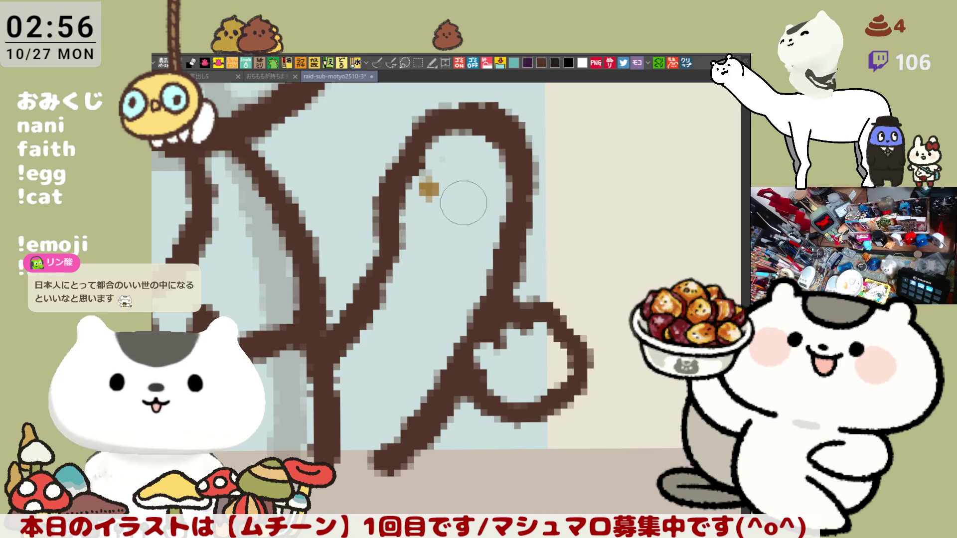
click(459, 206)
key(ctrl+z)
click(457, 206)
key(ctrl+z)
click(460, 210)
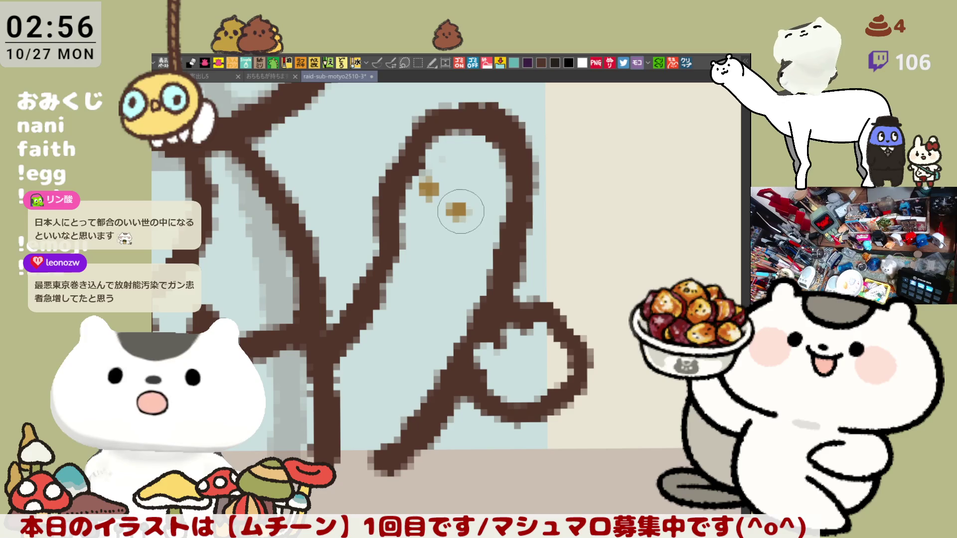
Step: Add enlarged tan spots lower on the tail, near its base and on its outline
click(487, 233)
click(491, 233)
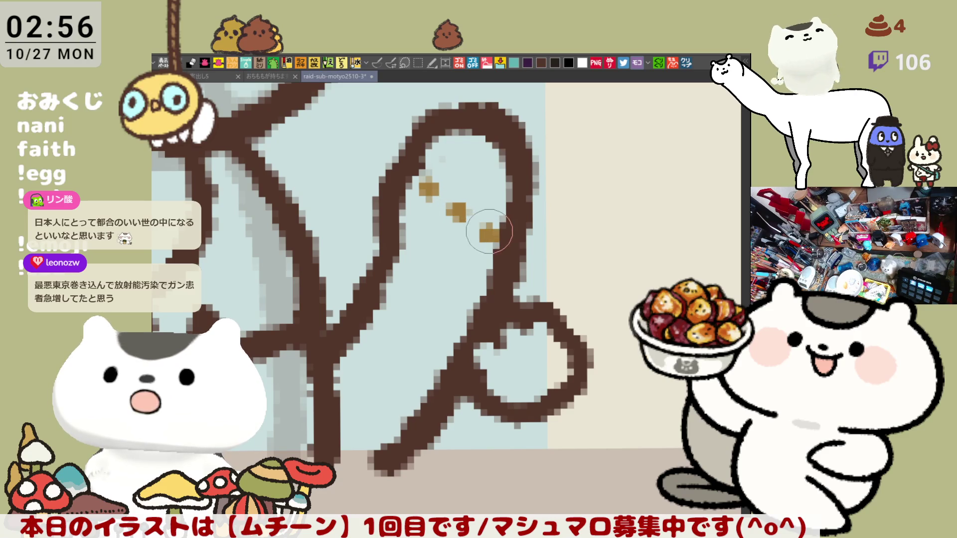
click(400, 277)
click(403, 278)
click(438, 284)
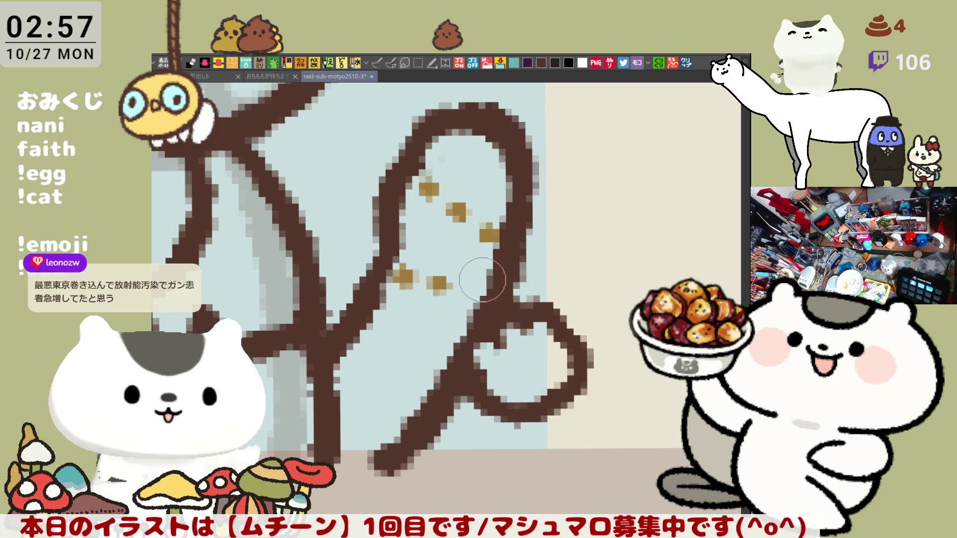
click(446, 285)
click(483, 285)
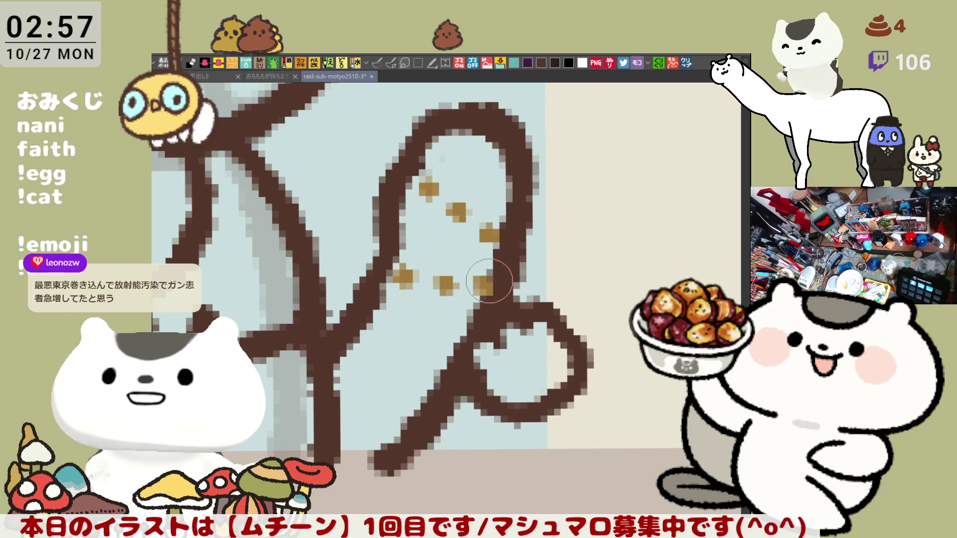
Step: Pan and zoom out to view the whole illustration with the spotted tail
drag(438, 276, 476, 280)
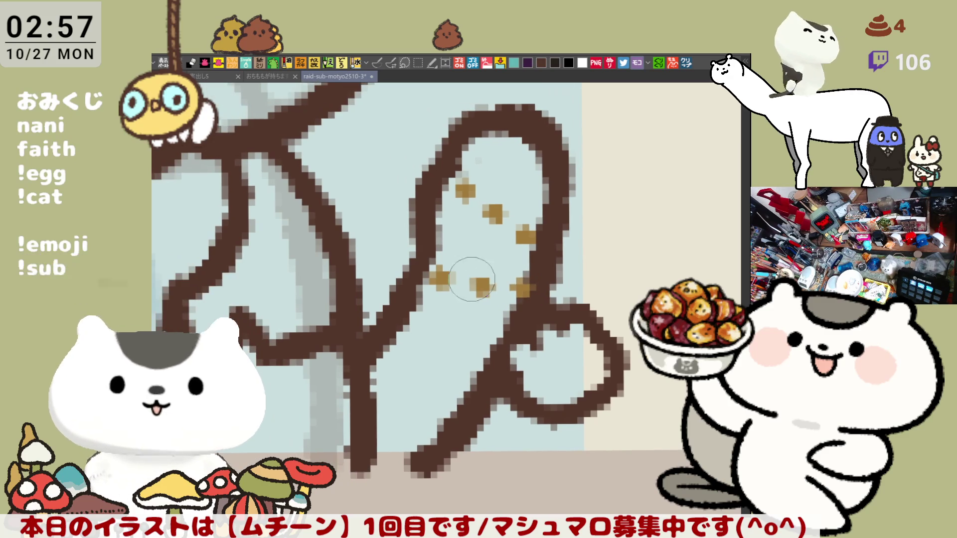
scroll(455, 285, down, 1)
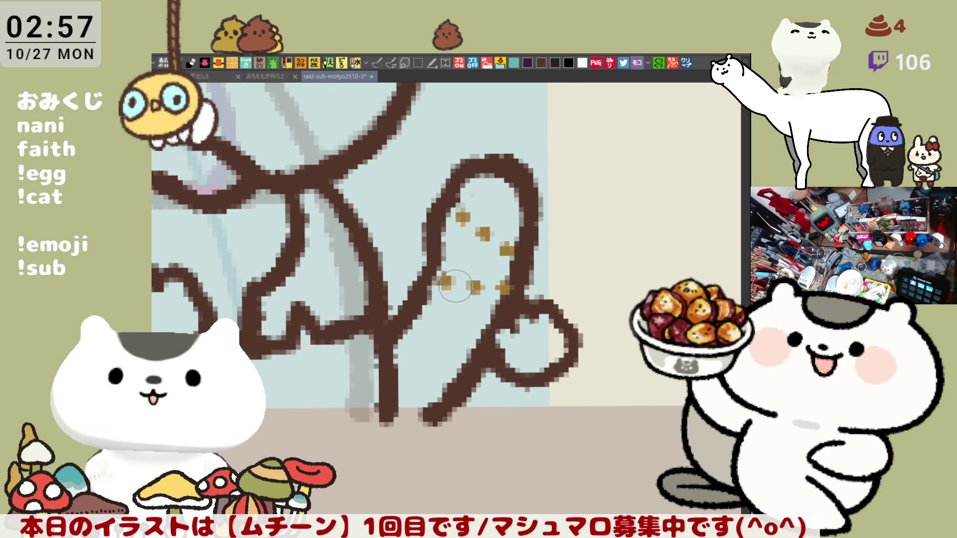
scroll(455, 286, down, 2)
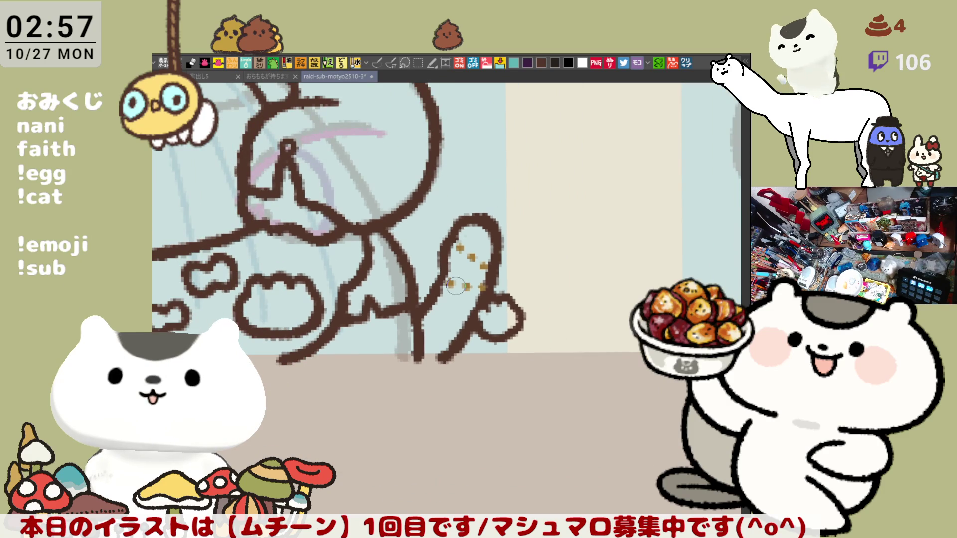
scroll(474, 244, up, 2)
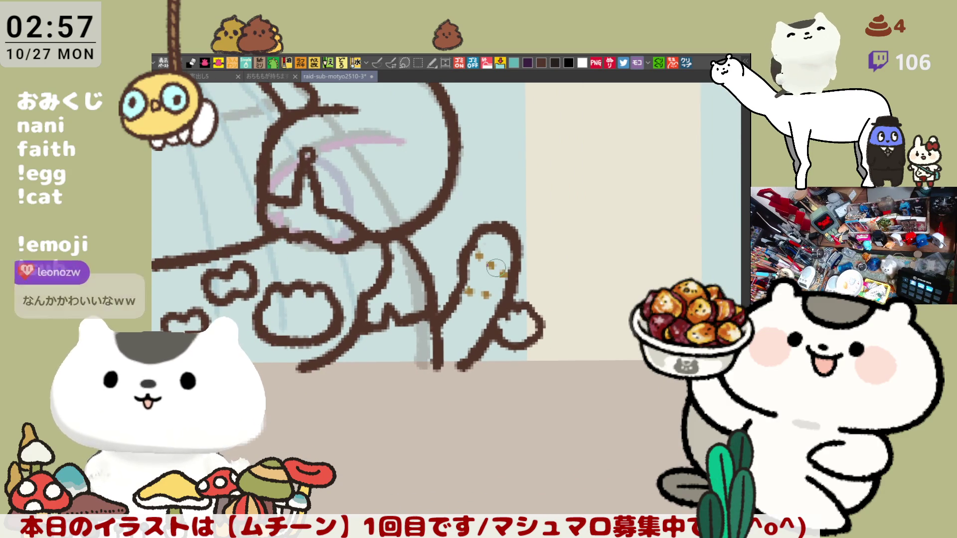
scroll(496, 268, up, 1)
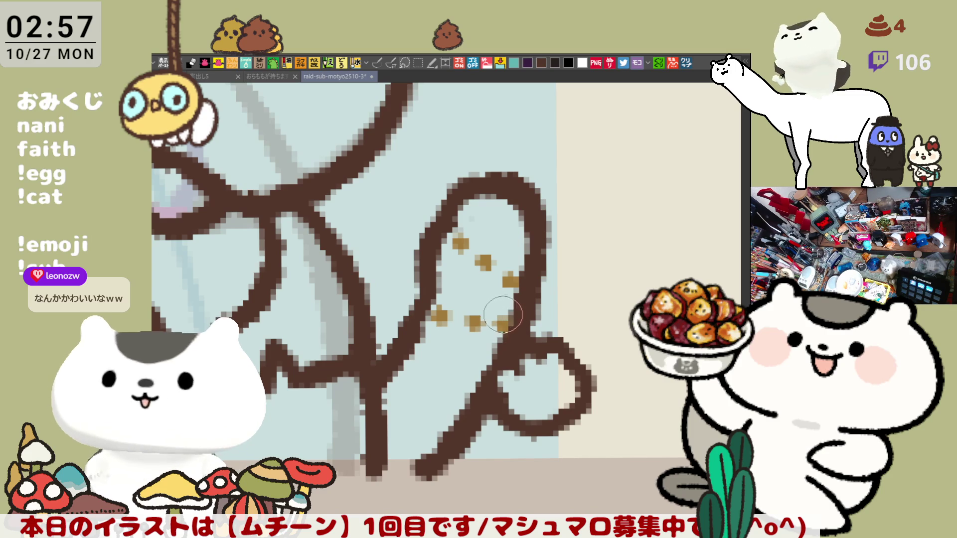
scroll(500, 323, up, 1)
drag(475, 355, 522, 355)
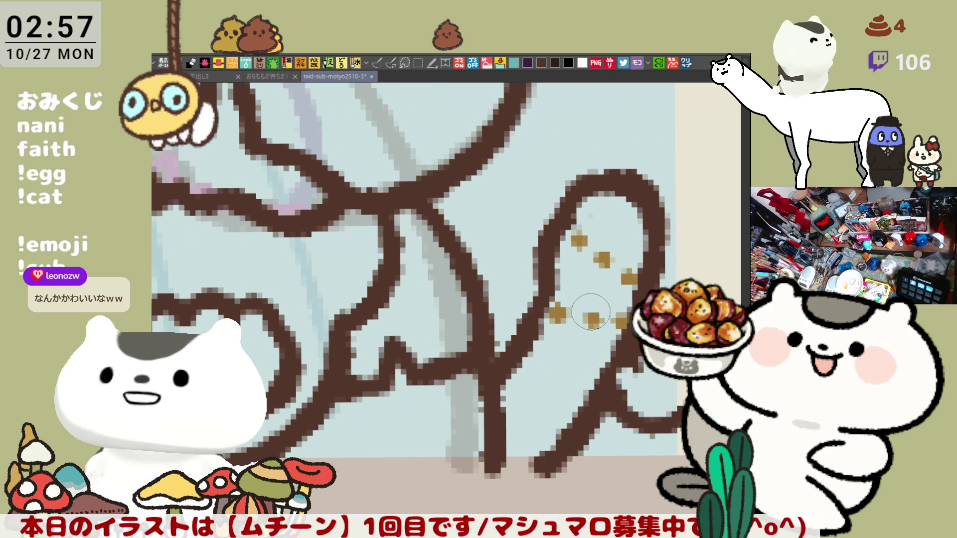
scroll(589, 319, down, 1)
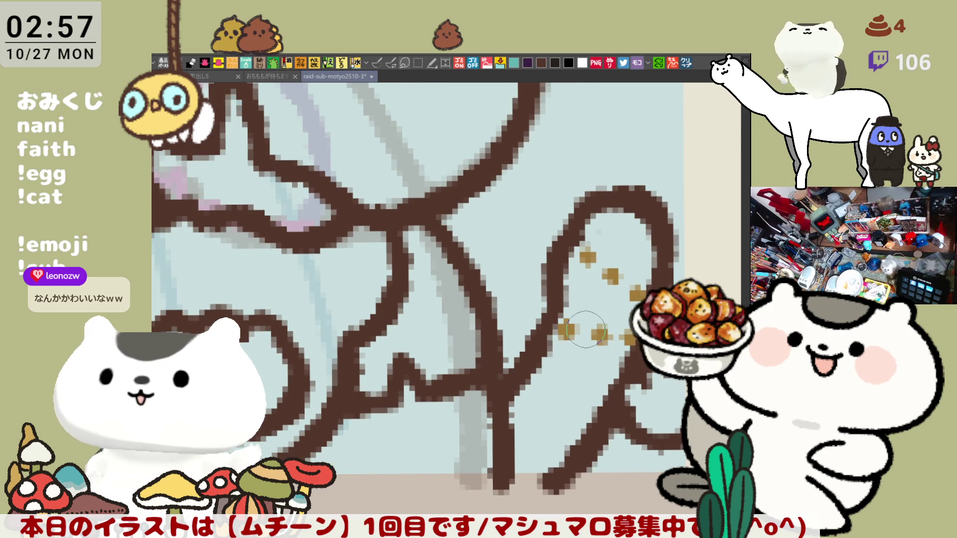
scroll(586, 329, down, 1)
scroll(586, 329, down, 3)
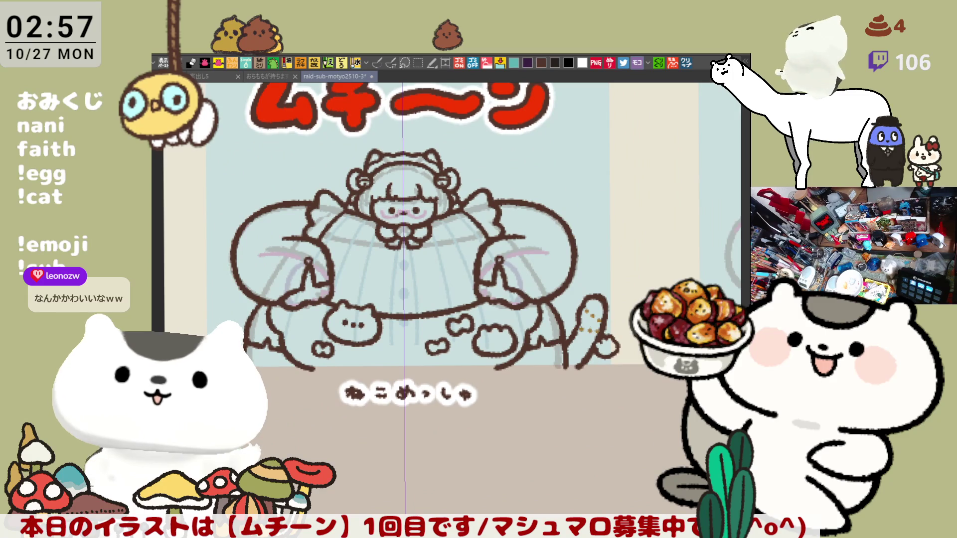
key(p)
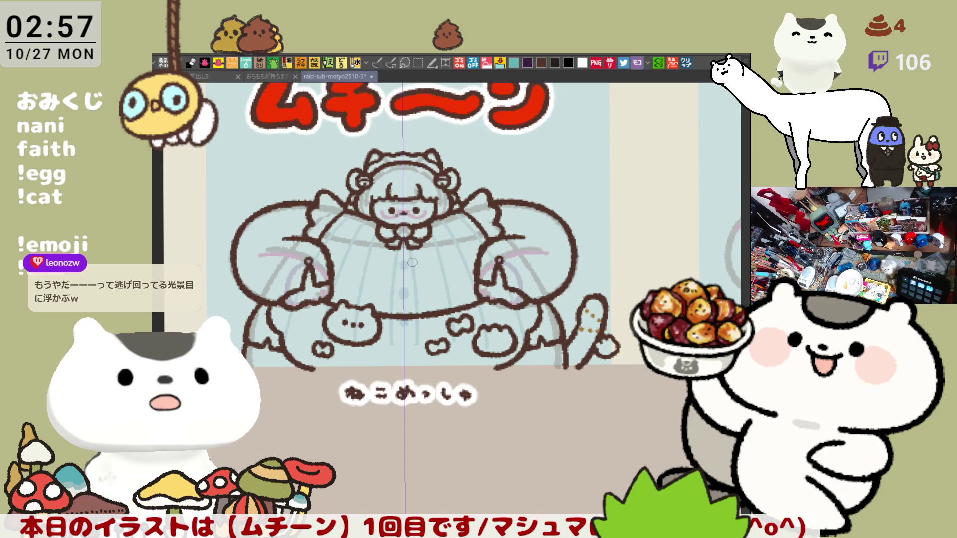
scroll(412, 262, up, 4)
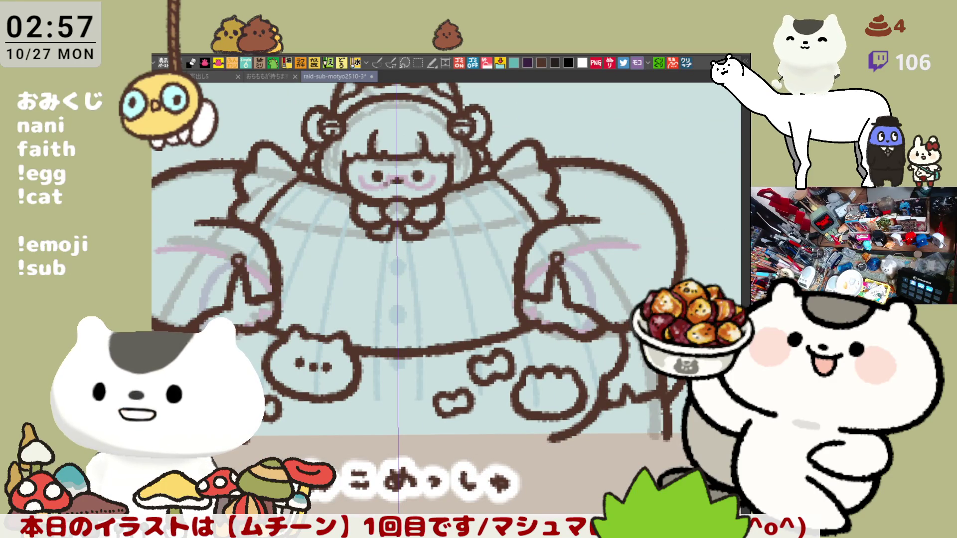
mouse_move(350, 324)
mouse_down()
mouse_move(416, 326)
mouse_move(421, 302)
mouse_move(421, 355)
mouse_up()
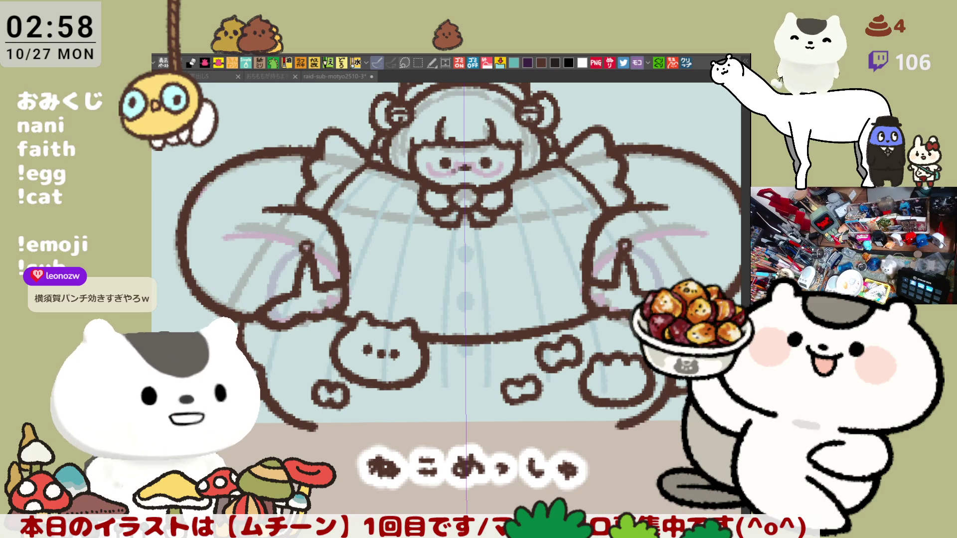
scroll(532, 394, down, 3)
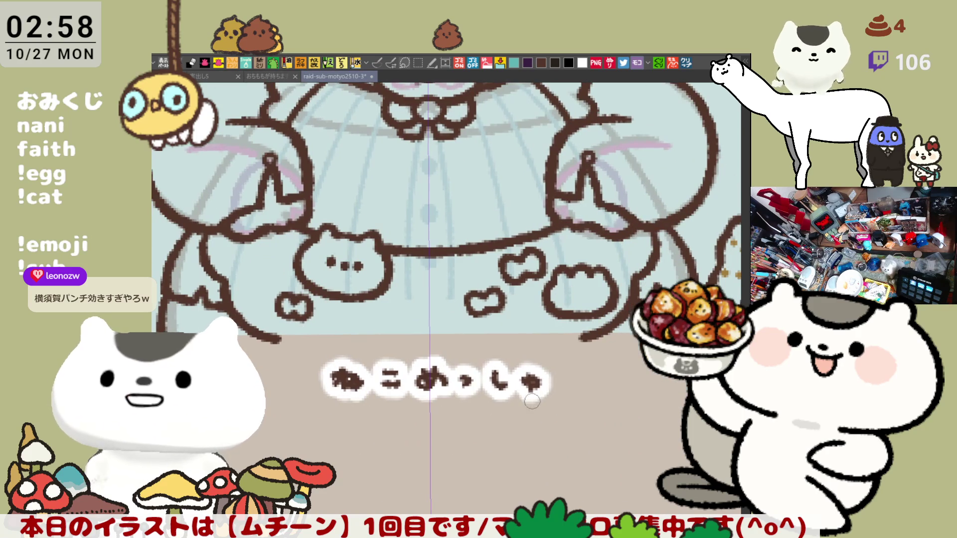
scroll(526, 381, up, 3)
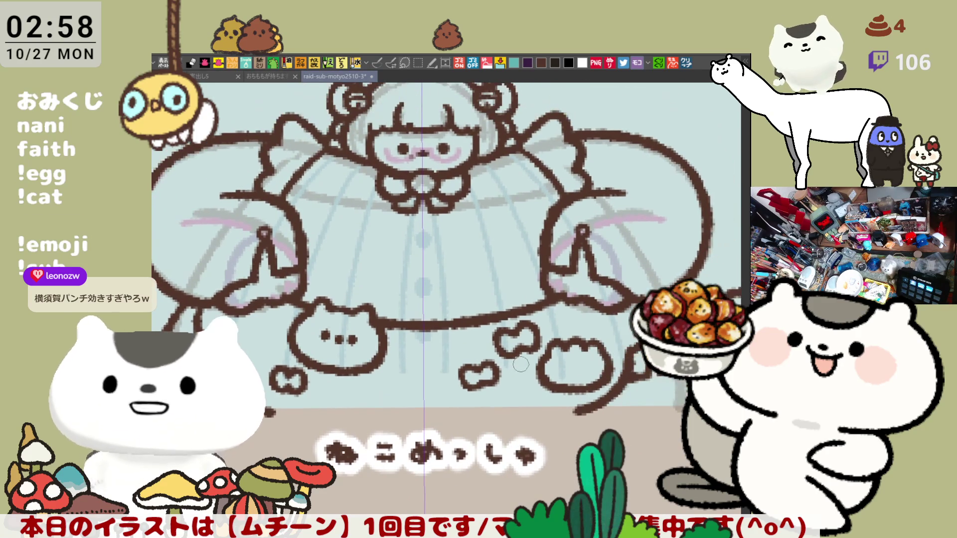
scroll(518, 362, down, 2)
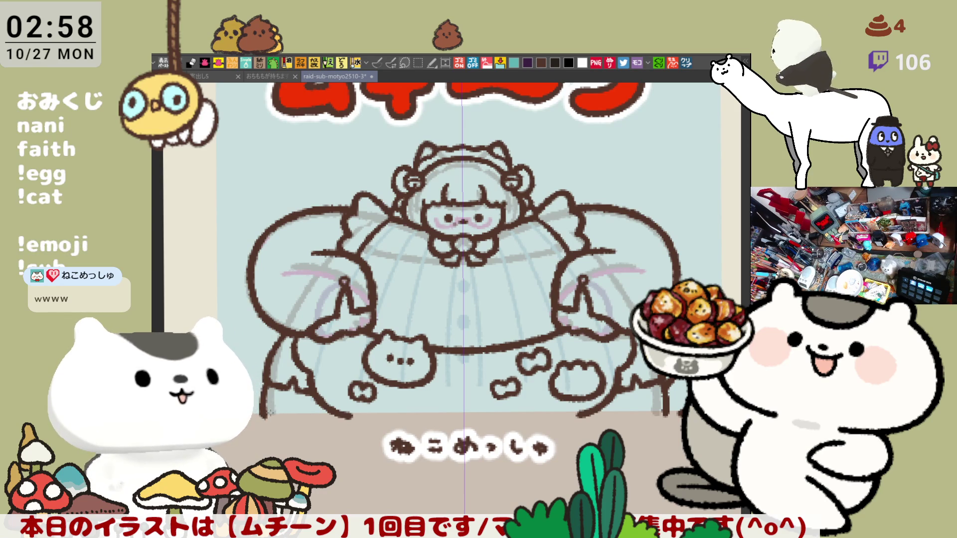
drag(323, 381, 268, 328)
Step: Lasso-fill the entire character silhouette, head, paws and tail, with flat purple
drag(309, 360, 629, 361)
drag(637, 293, 635, 362)
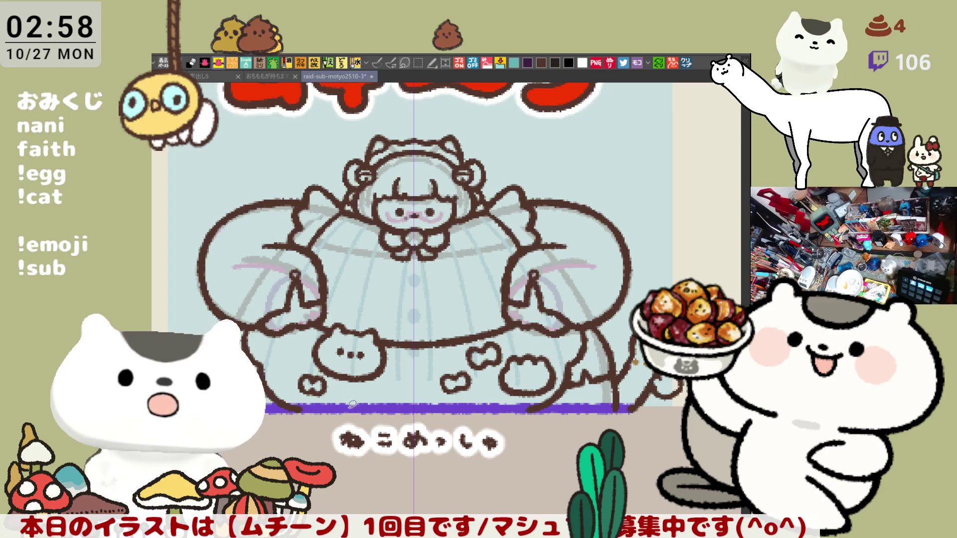
mouse_move(260, 434)
mouse_down()
mouse_move(227, 135)
mouse_move(698, 284)
mouse_move(478, 504)
mouse_up()
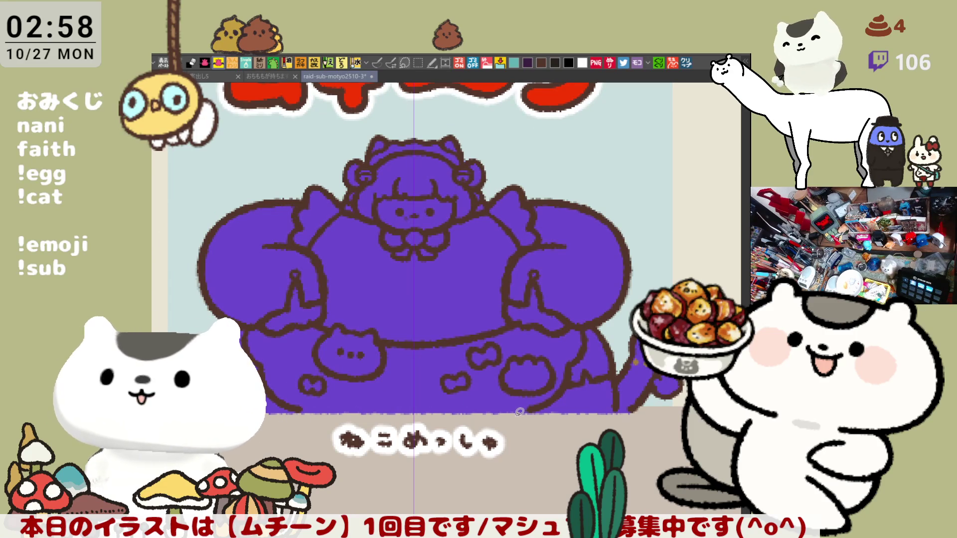
drag(487, 407, 522, 409)
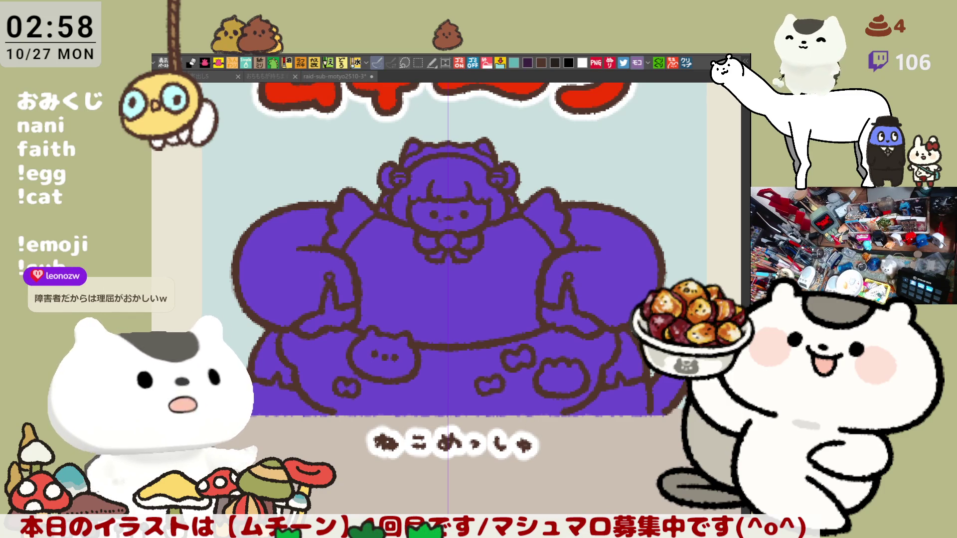
Step: Fill both shoulder frills white and the hair pale lavender, including a gap at its top
click(355, 211)
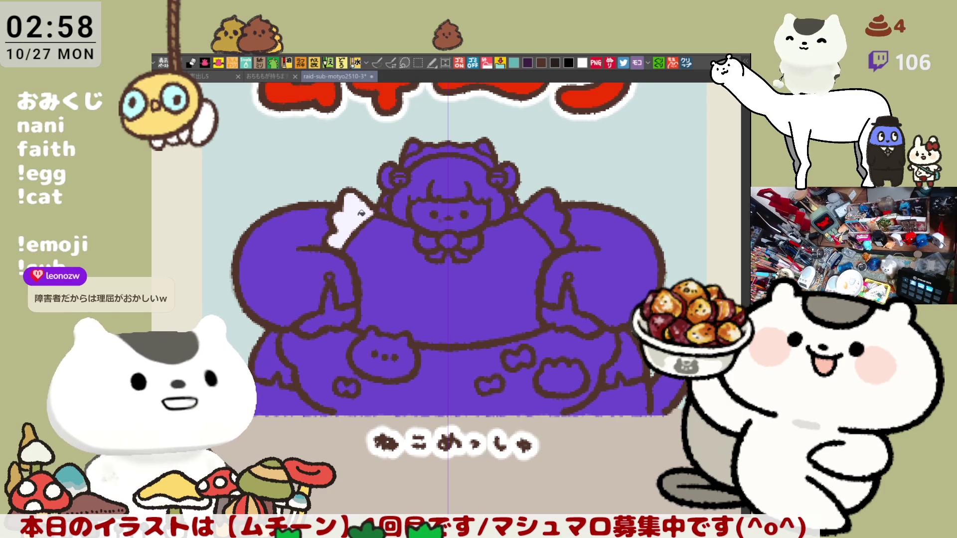
click(557, 224)
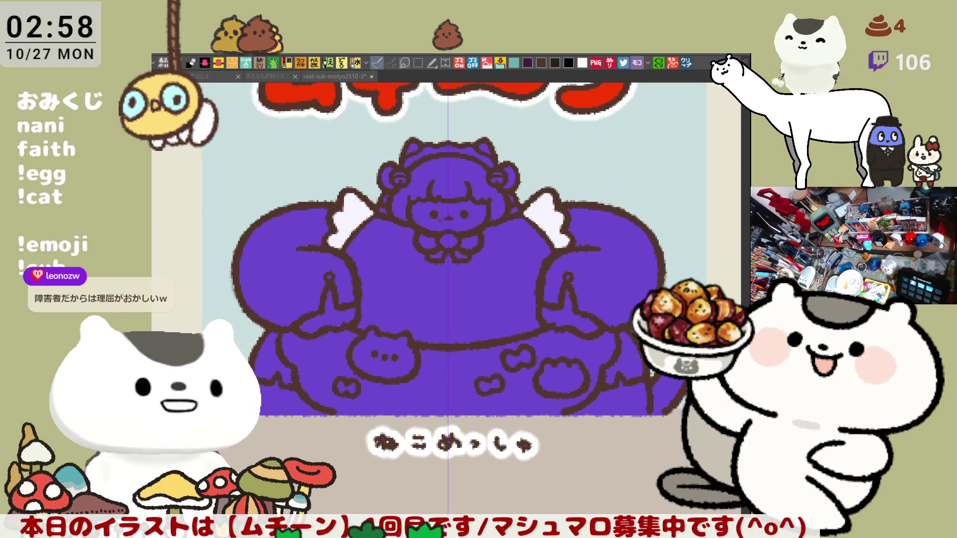
click(452, 168)
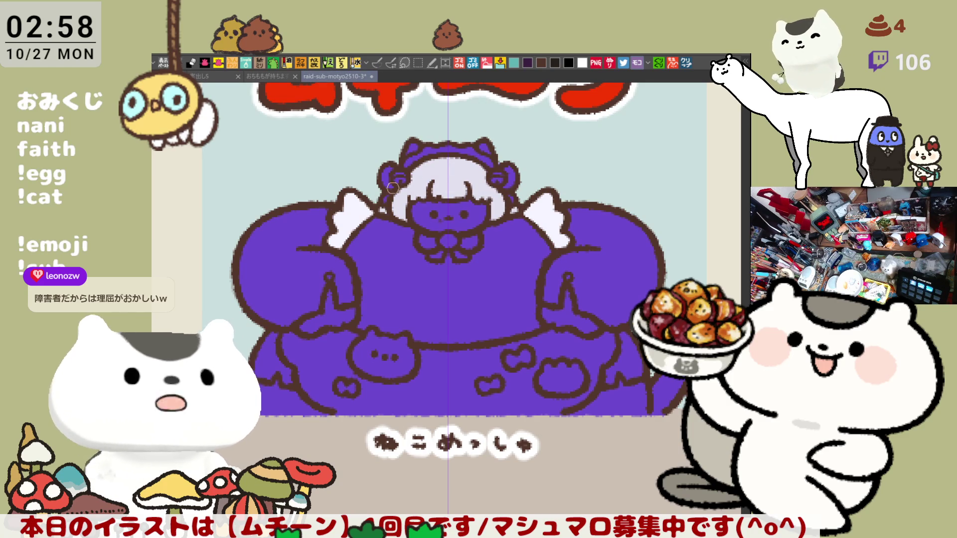
click(422, 141)
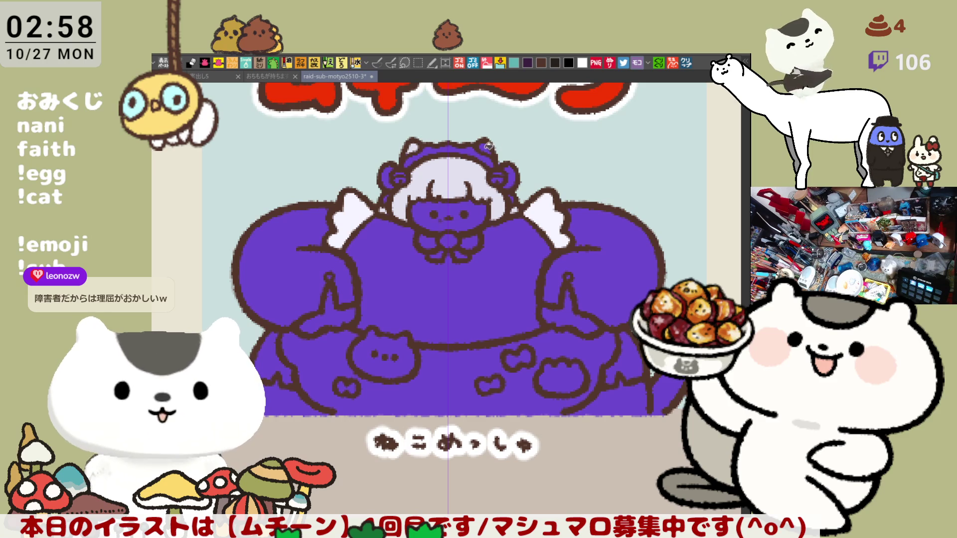
Step: Paint a light-blue shine stroke across the hair with the brush
click(378, 62)
mouse_move(442, 186)
mouse_down()
mouse_move(428, 189)
mouse_move(464, 186)
mouse_move(414, 187)
mouse_move(471, 187)
mouse_move(409, 189)
mouse_move(468, 184)
mouse_up()
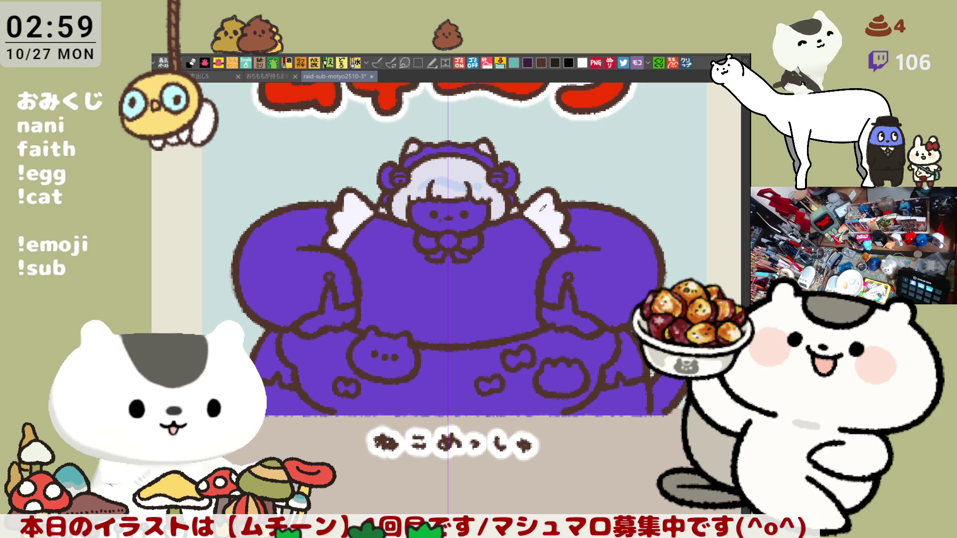
drag(422, 180, 471, 180)
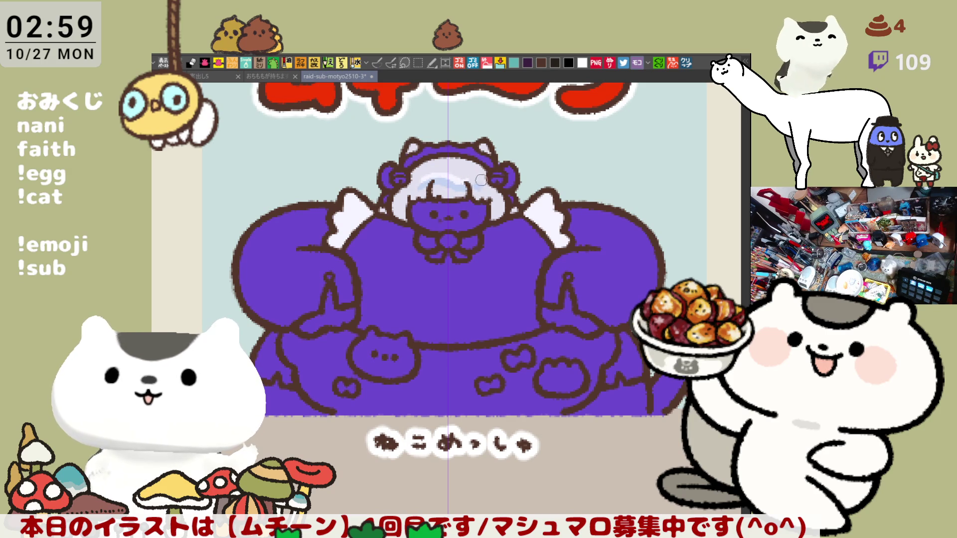
scroll(503, 227, left, 2)
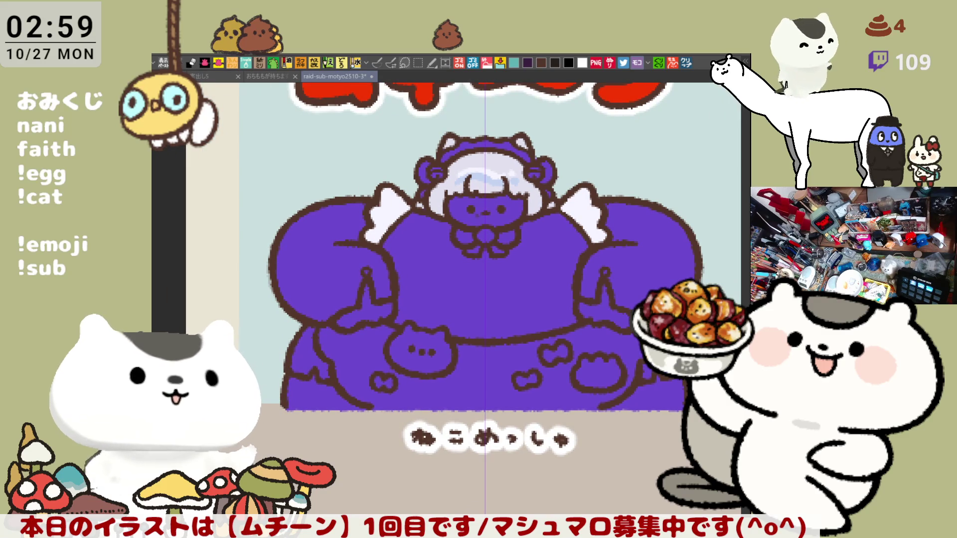
Step: Bucket-fill both bow halves and both bow tails teal
key(p)
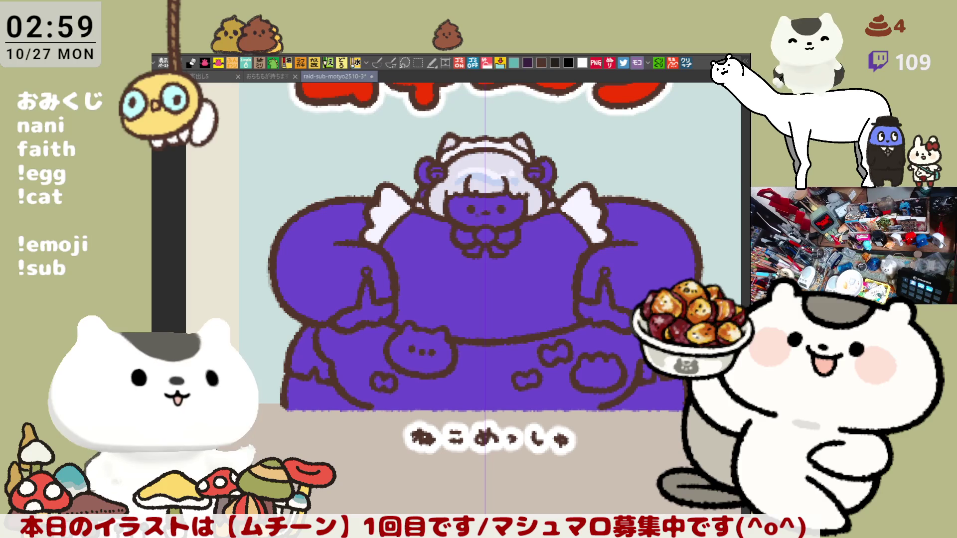
key(p)
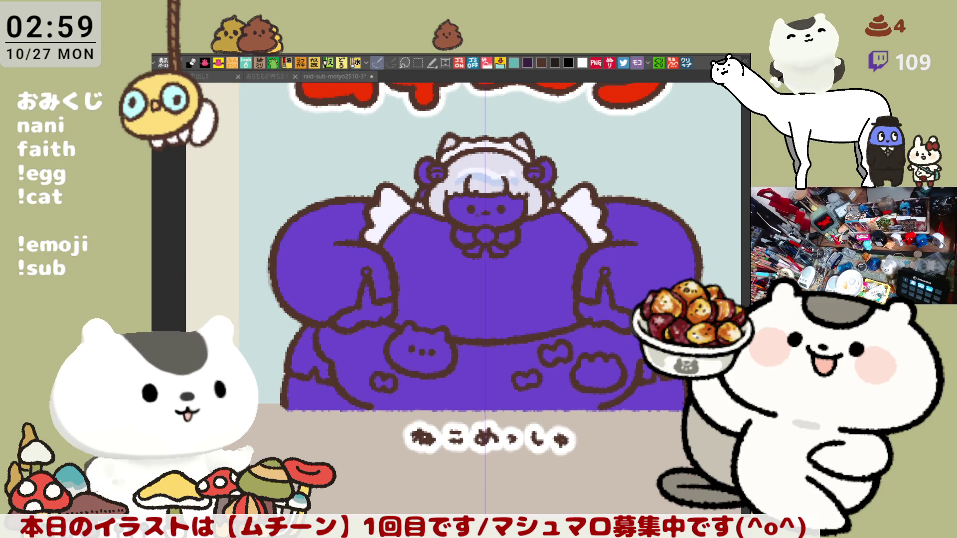
click(467, 236)
click(512, 238)
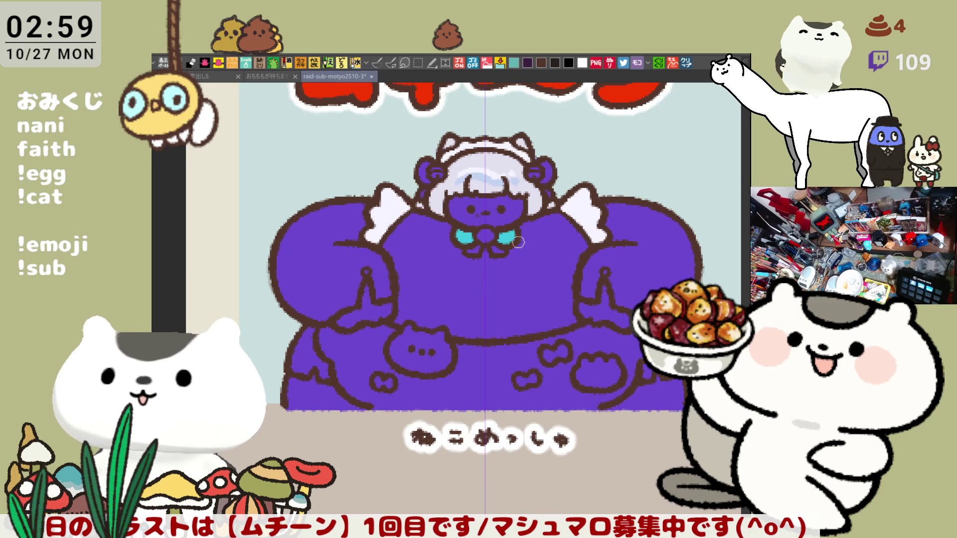
click(473, 249)
click(501, 248)
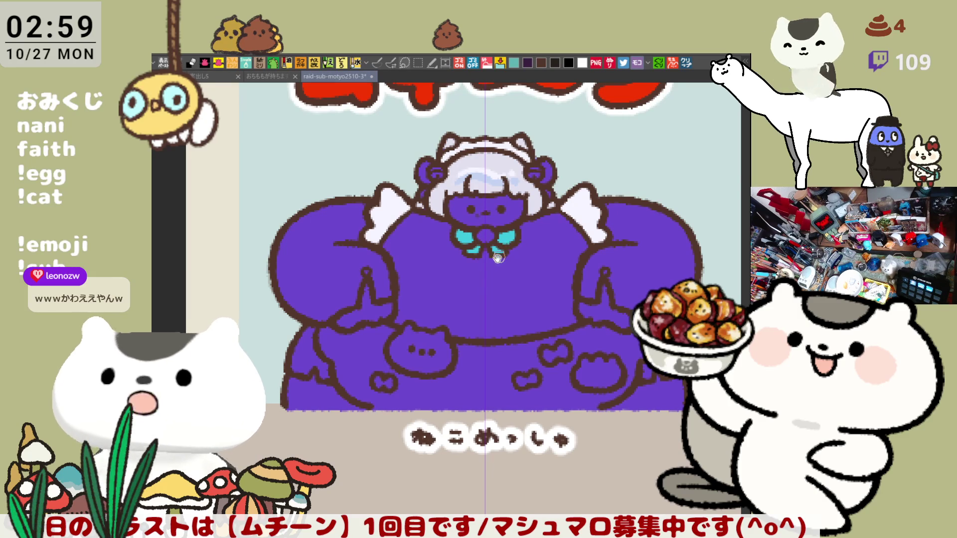
Step: Paint an orange knot at the centre of the teal bow
drag(499, 255, 478, 326)
scroll(478, 326, up, 5)
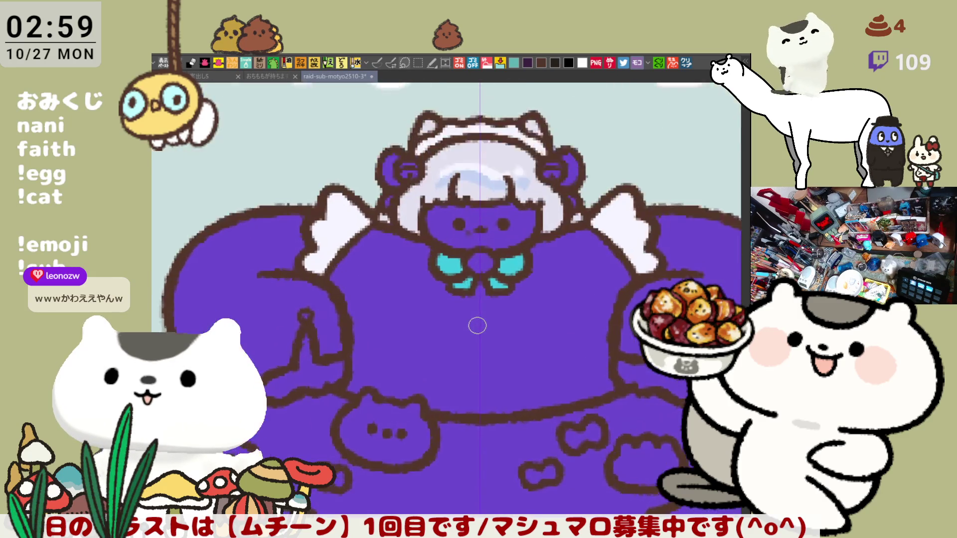
click(377, 62)
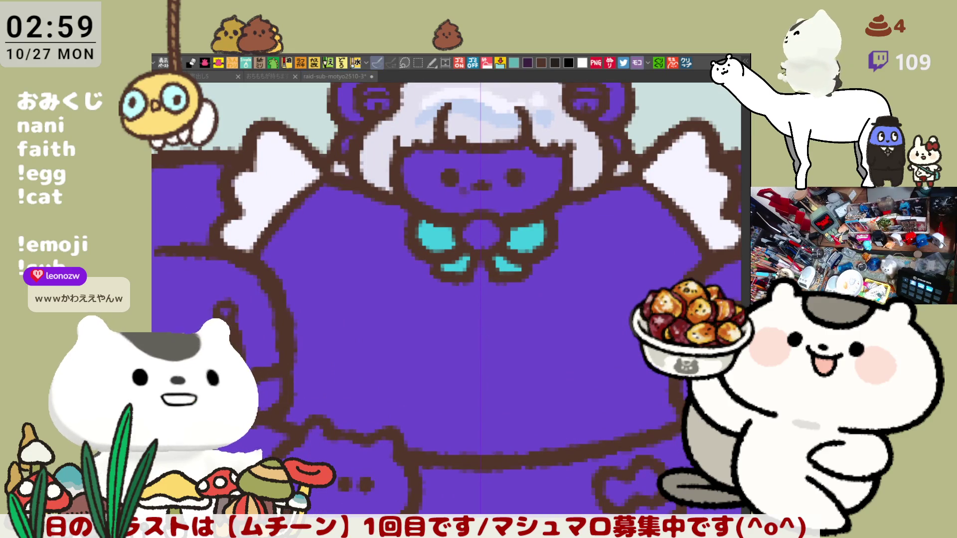
click(486, 232)
drag(516, 366, 471, 304)
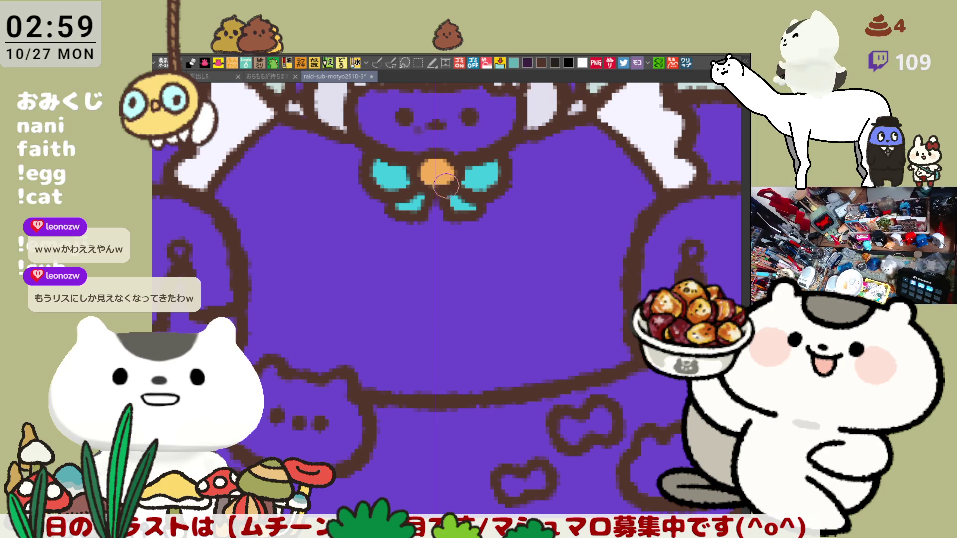
drag(432, 368, 464, 315)
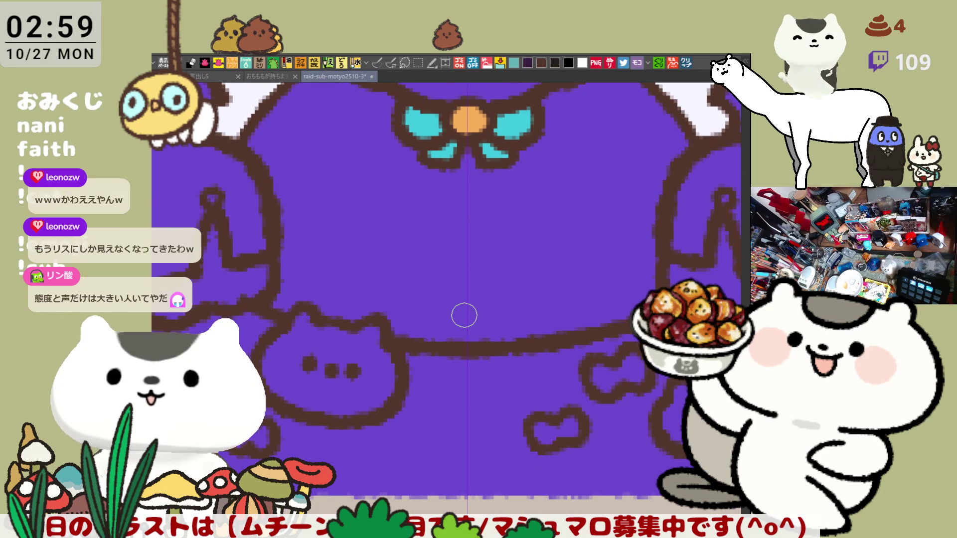
scroll(464, 316, down, 5)
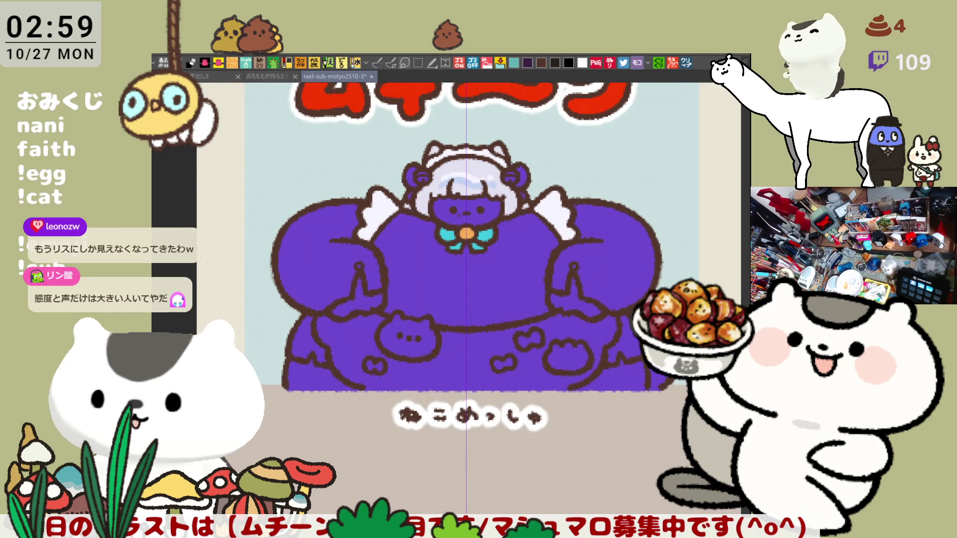
Step: Bucket-fill the bodice light purple and both puffy arms pale lavender
key(p)
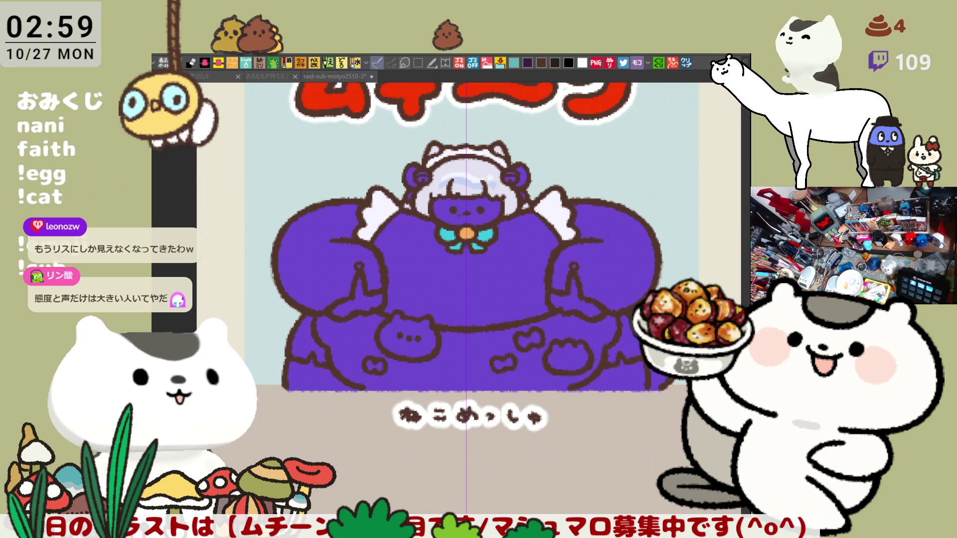
click(481, 287)
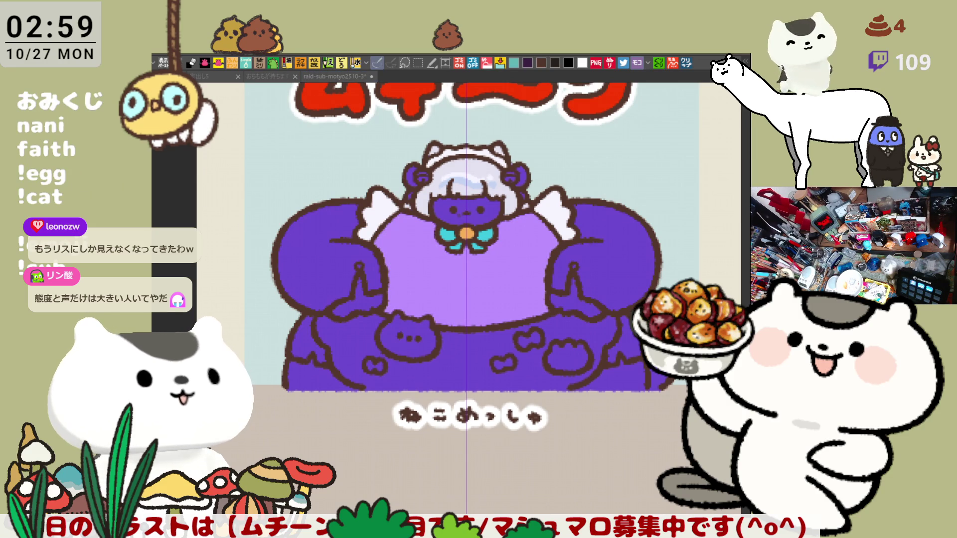
click(349, 255)
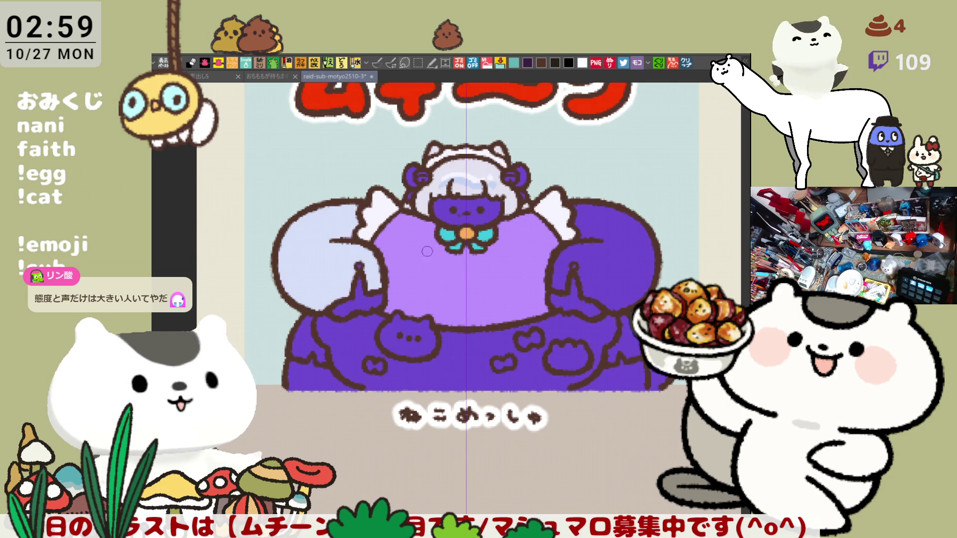
click(630, 245)
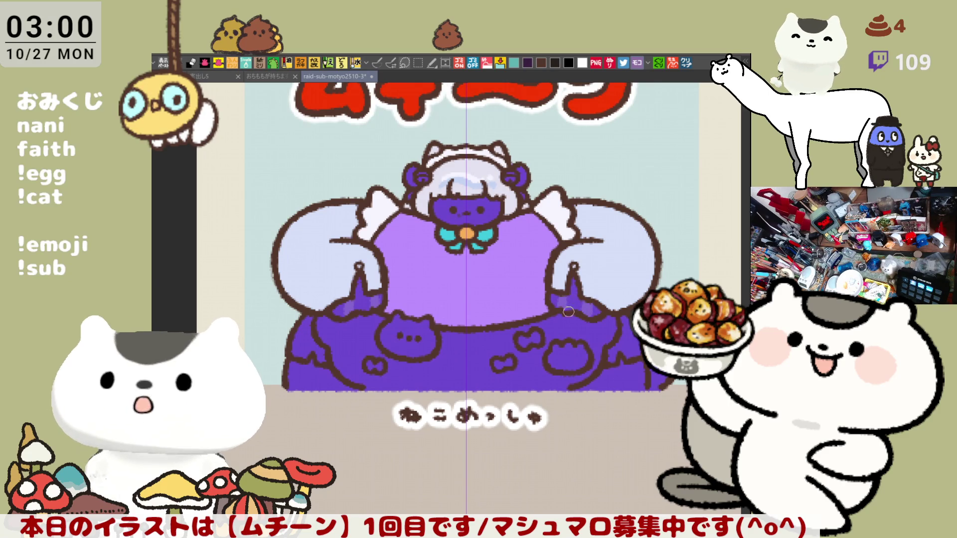
scroll(610, 304, down, 2)
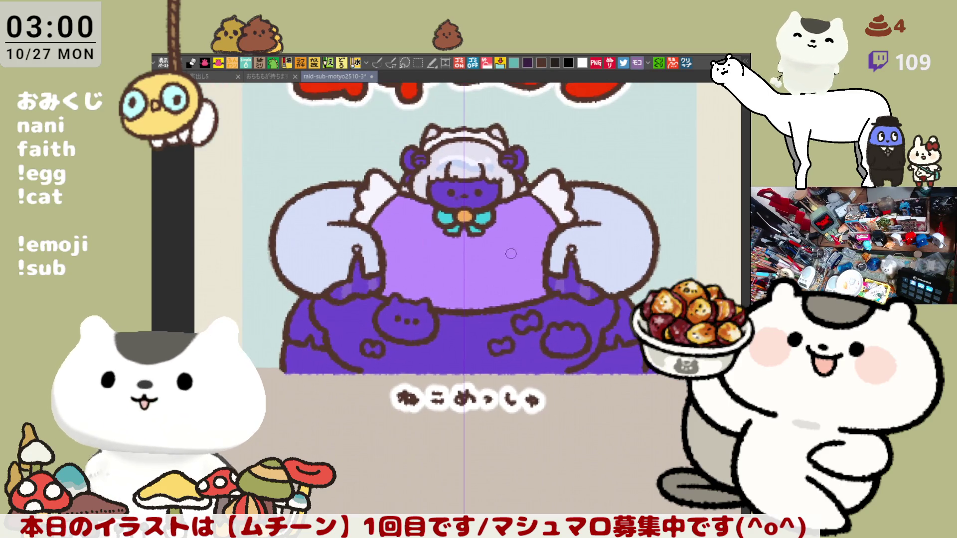
click(377, 63)
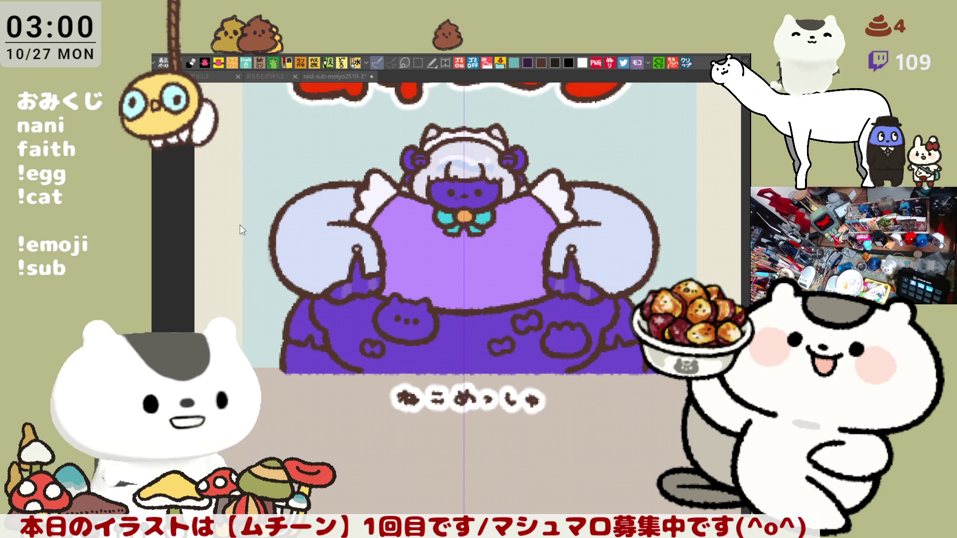
scroll(499, 263, up, 5)
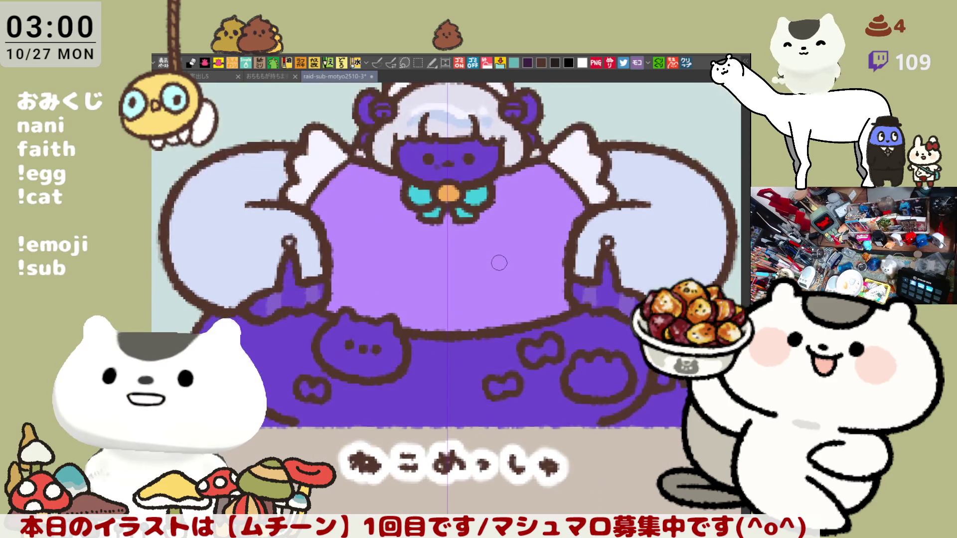
Step: Paint a pink blush on the cheeks, then zoom out to see the whole illustration
scroll(458, 216, up, 5)
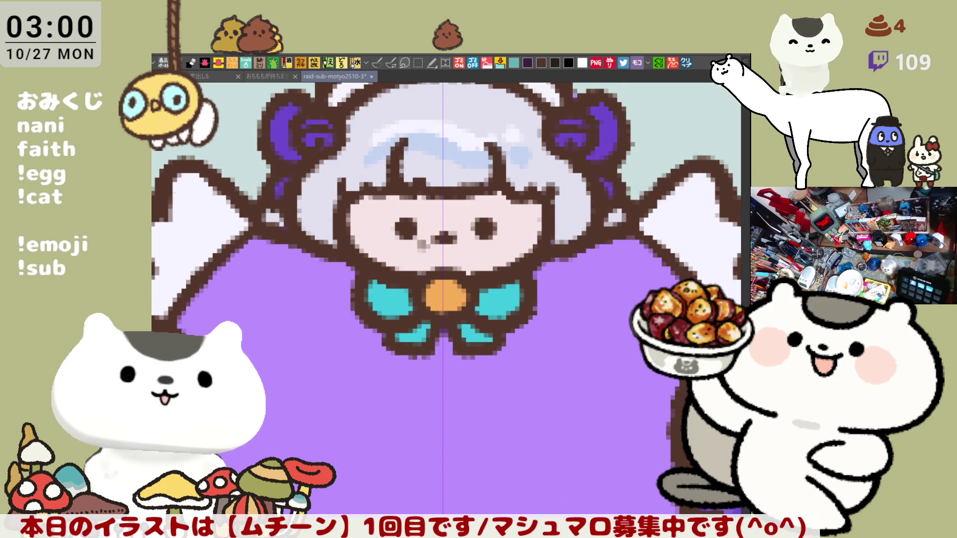
key(p)
mouse_move(369, 230)
mouse_down()
mouse_move(390, 238)
mouse_move(371, 240)
mouse_move(399, 239)
mouse_up()
key(ctrl+z)
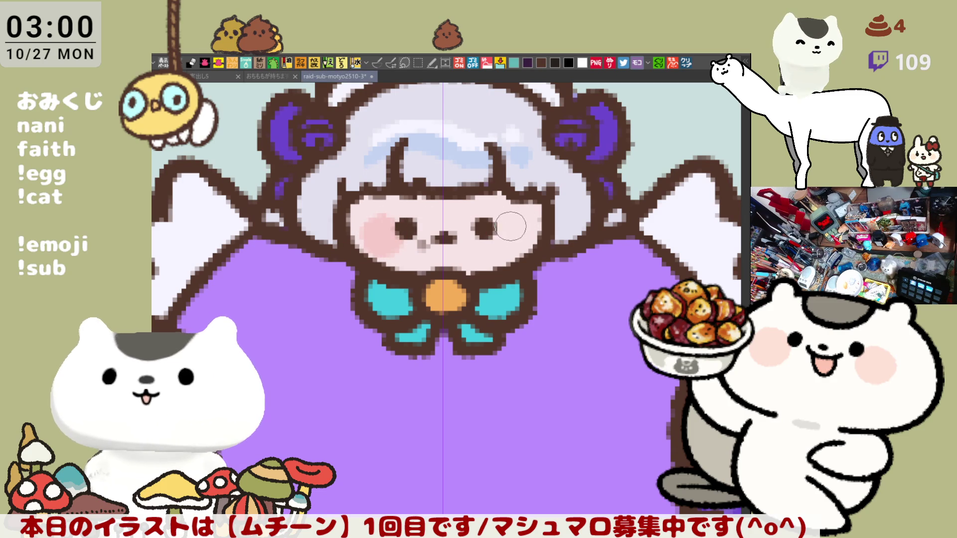
mouse_move(515, 226)
mouse_down()
mouse_move(509, 246)
mouse_move(498, 246)
mouse_up()
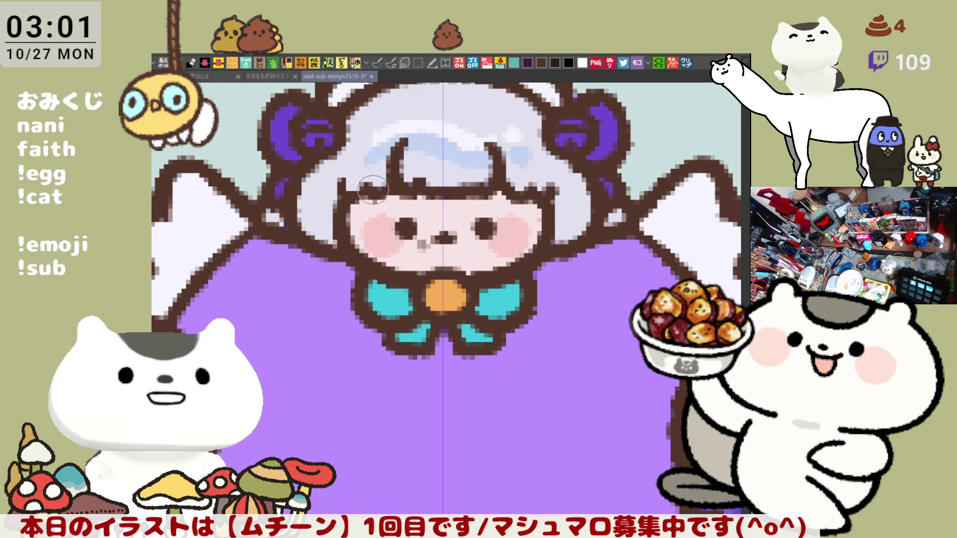
drag(468, 256, 497, 249)
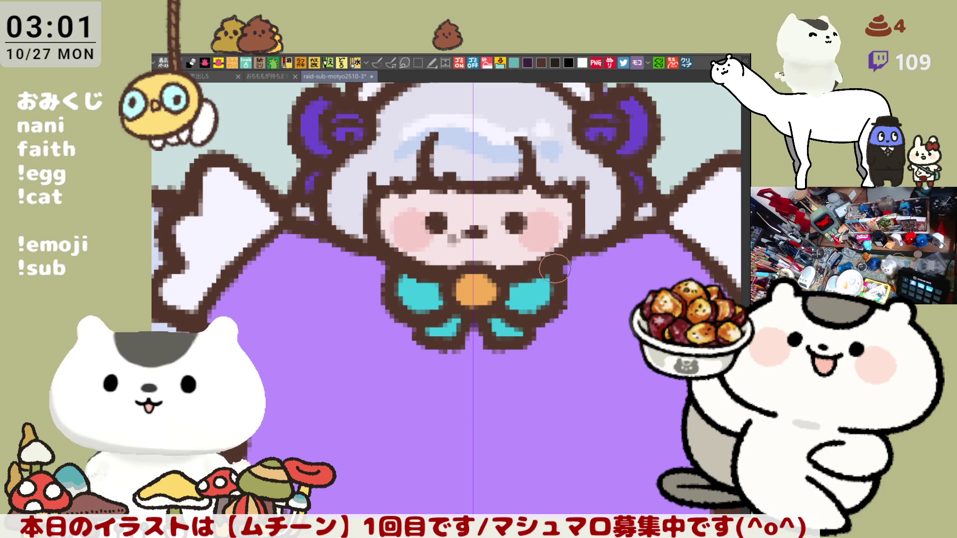
scroll(555, 269, down, 3)
scroll(555, 268, down, 4)
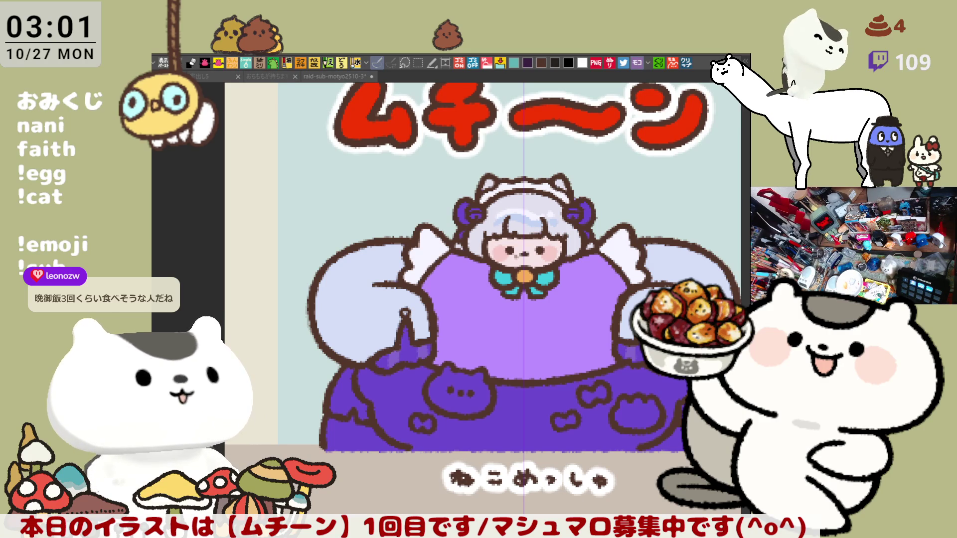
Step: Draw the brown apron hem curve across the lower skirt, redrawing uneven strokes
scroll(528, 400, up, 3)
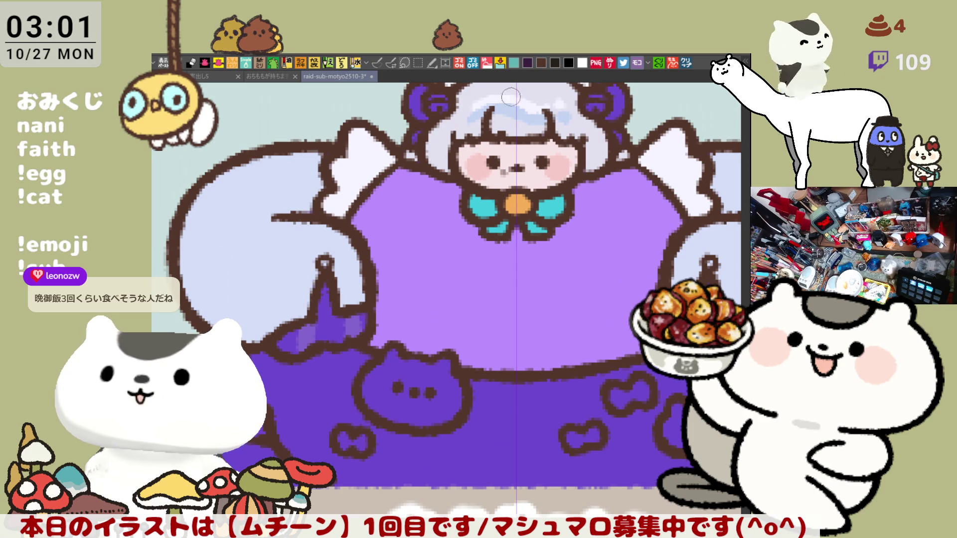
drag(284, 361, 324, 428)
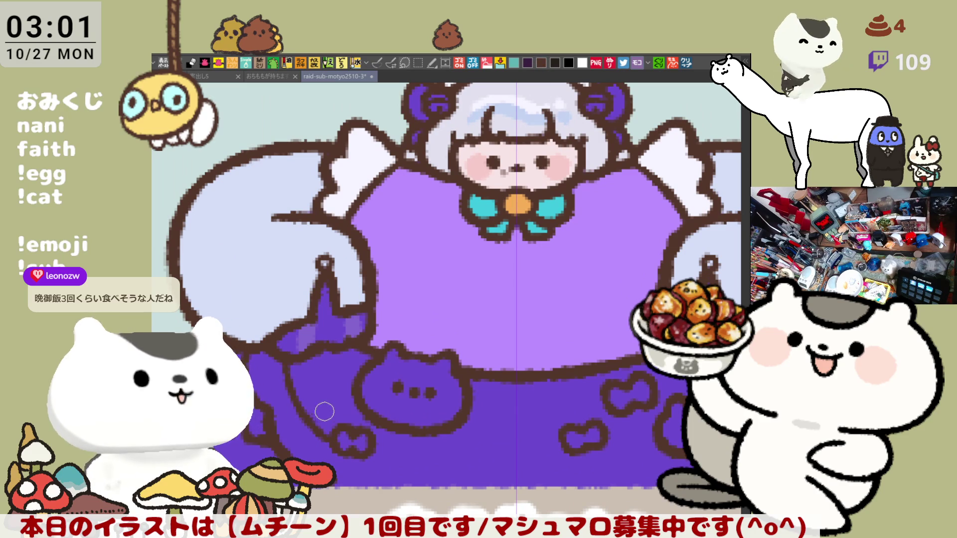
key(ctrl+z)
click(377, 62)
drag(378, 343, 308, 306)
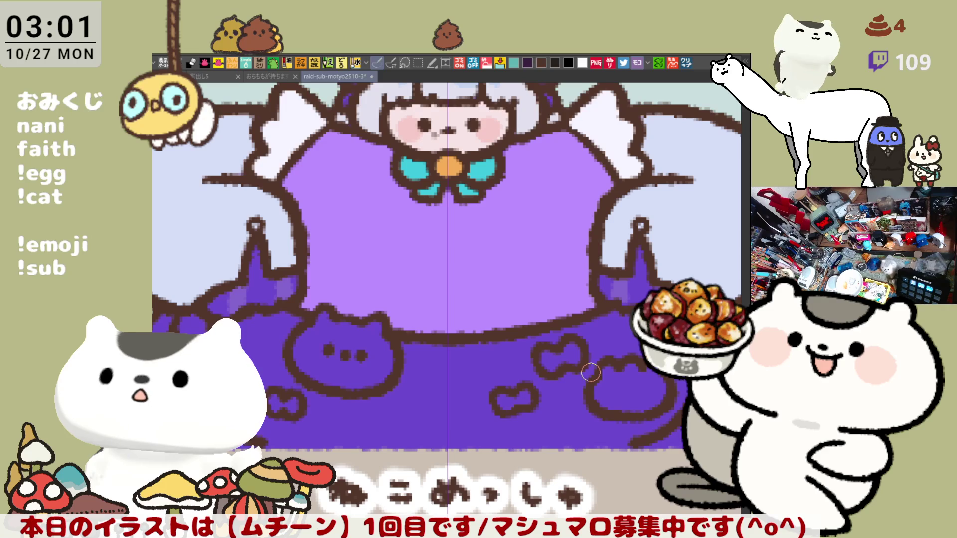
drag(302, 412, 419, 438)
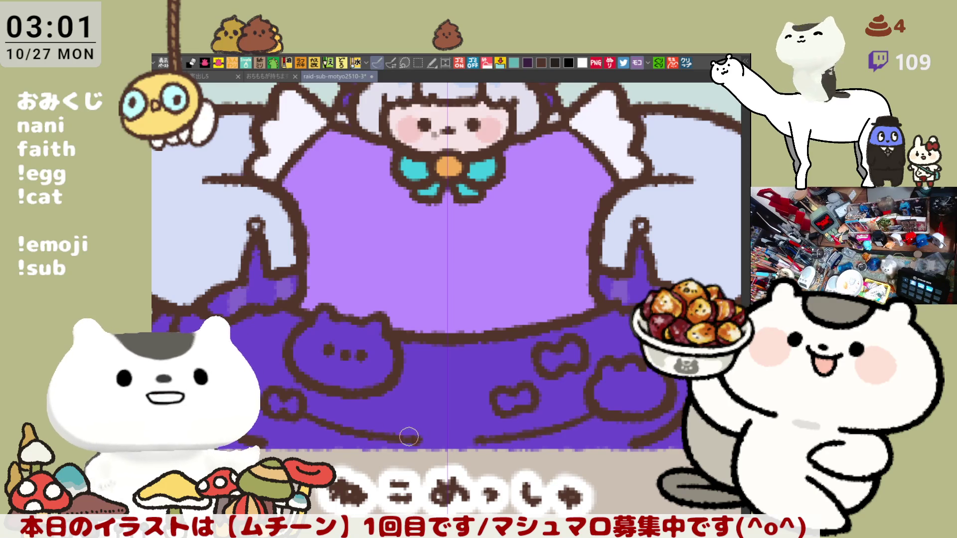
key(ctrl+z)
drag(300, 409, 439, 433)
key(ctrl+z)
drag(301, 410, 440, 433)
key(ctrl+z)
drag(301, 410, 433, 434)
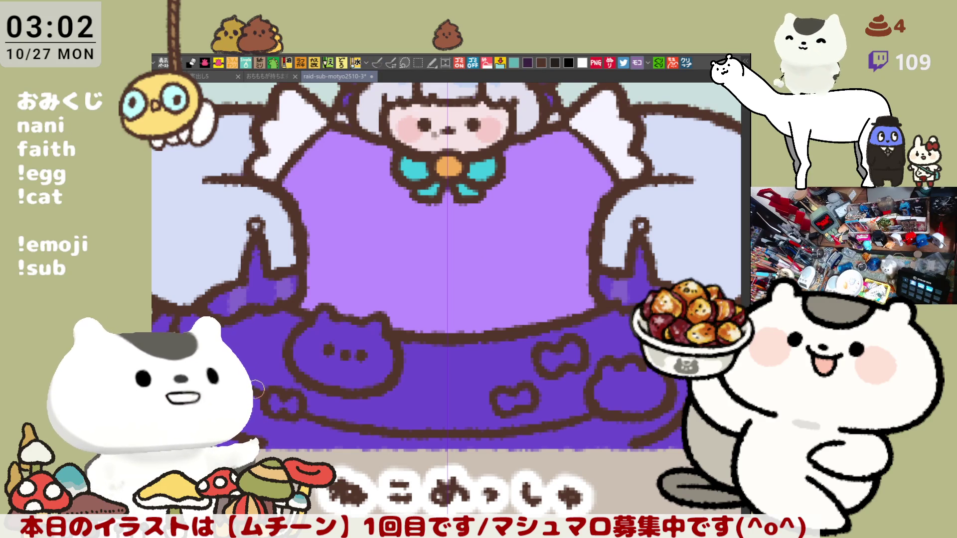
Step: Bucket-fill the apron's cat head and the purple band beneath it white
scroll(612, 360, down, 1)
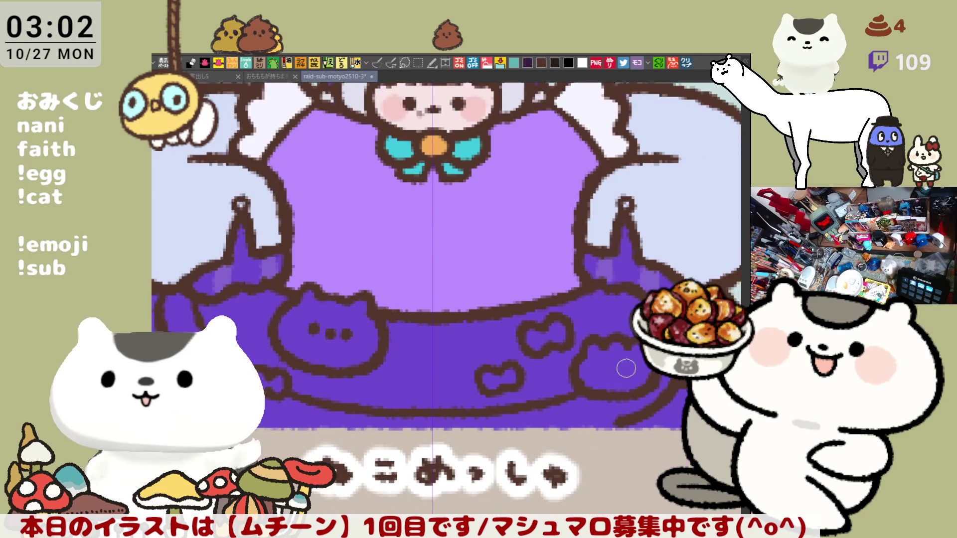
key(p)
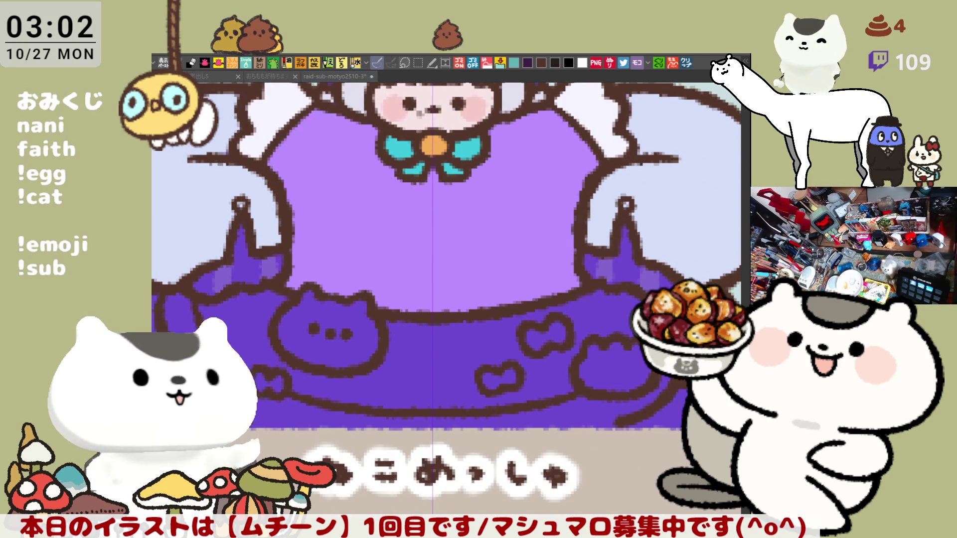
key(g)
click(332, 334)
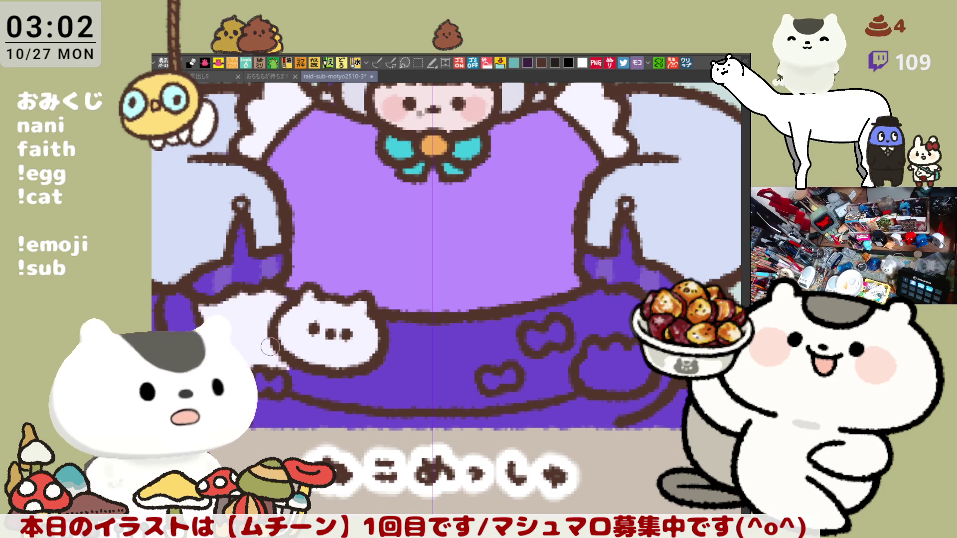
click(415, 373)
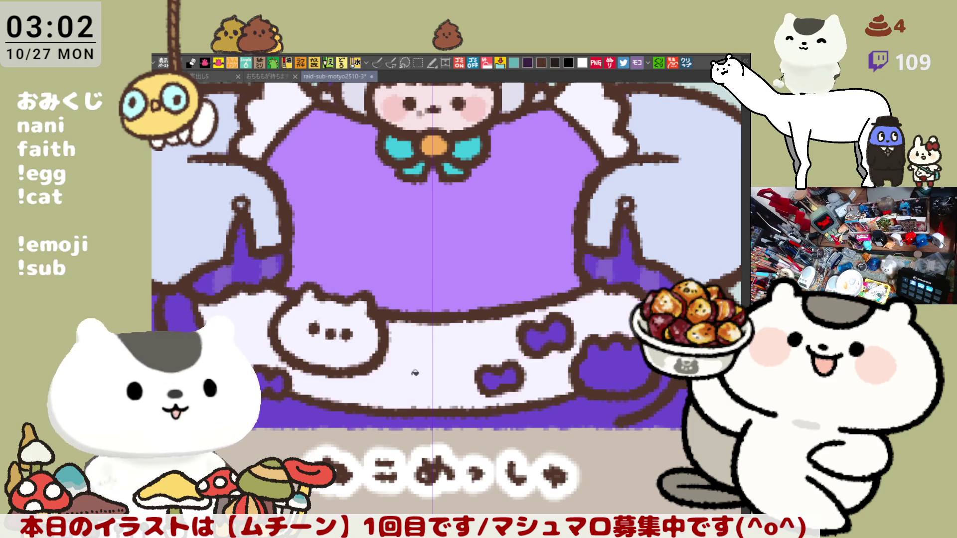
drag(279, 414, 307, 406)
click(305, 405)
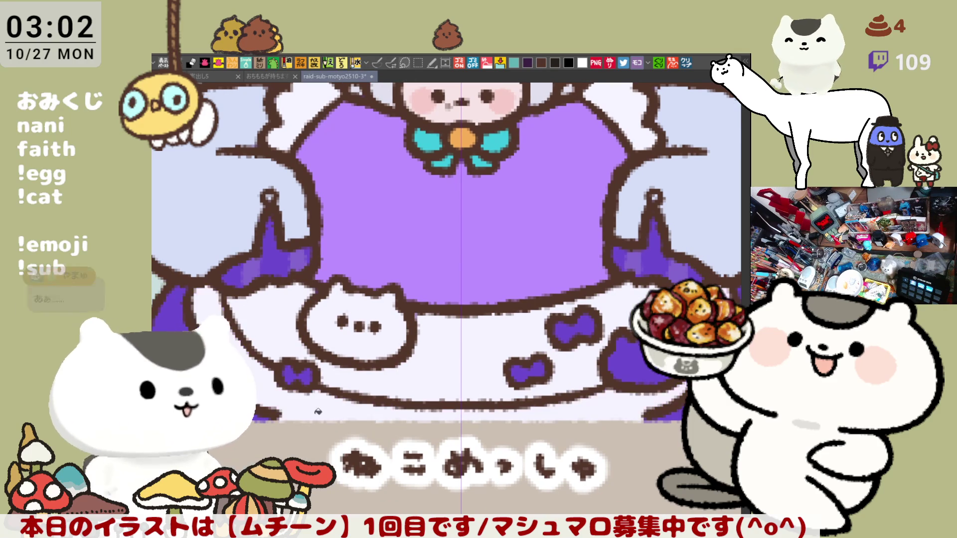
mouse_move(429, 399)
mouse_down()
mouse_move(338, 405)
mouse_move(368, 402)
mouse_move(379, 322)
mouse_up()
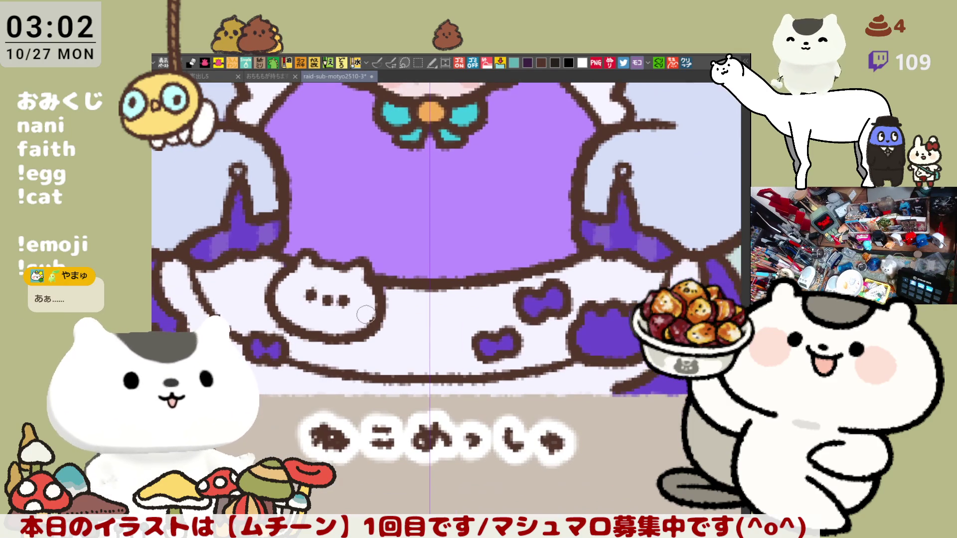
Step: Fill the purple cat-shaped patch on the right side white
key(p)
key(g)
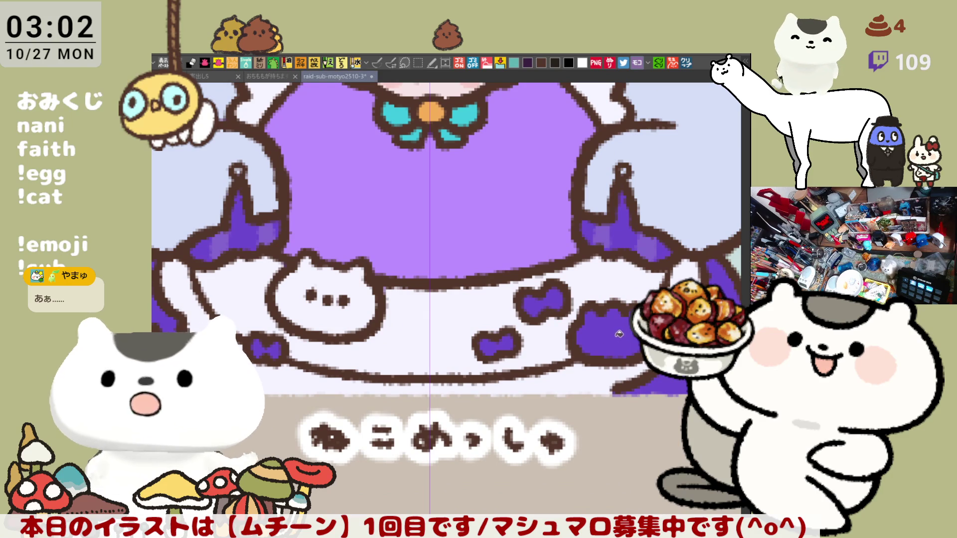
click(586, 349)
scroll(578, 364, up, 5)
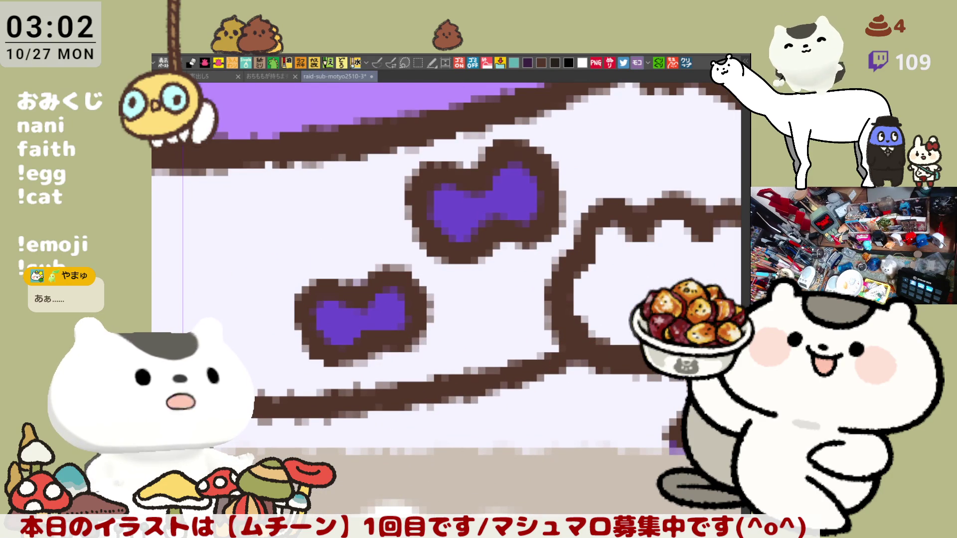
Step: Paint a cyan paw pad and toe bean inside the cat outline
key(p)
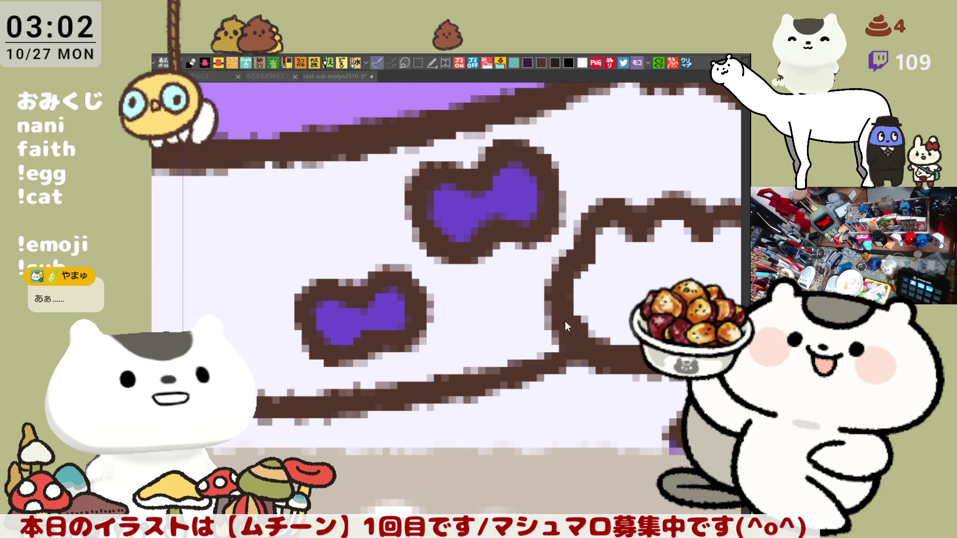
mouse_move(506, 280)
mouse_down()
mouse_move(496, 267)
mouse_move(456, 275)
mouse_move(558, 272)
mouse_move(478, 277)
mouse_up()
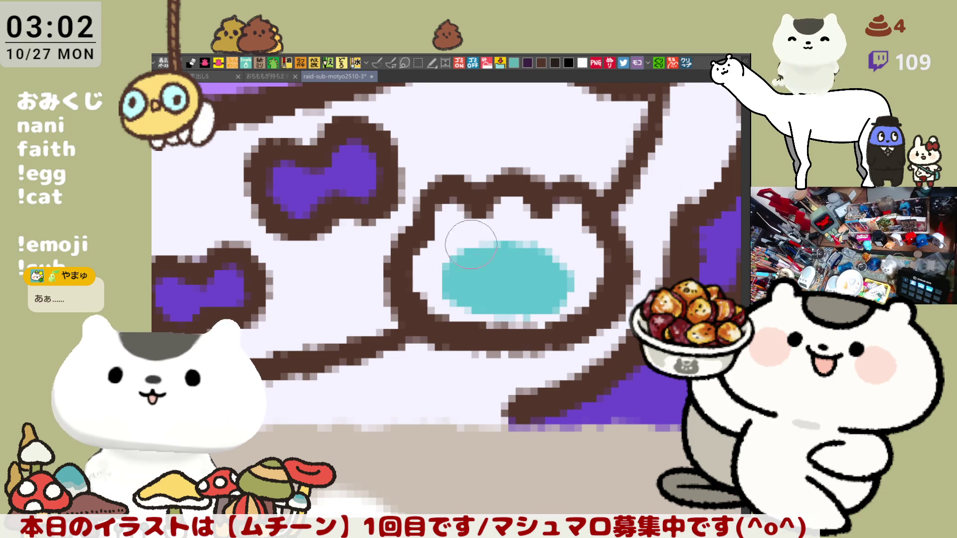
mouse_move(456, 234)
mouse_down()
mouse_move(456, 216)
mouse_move(563, 224)
mouse_up()
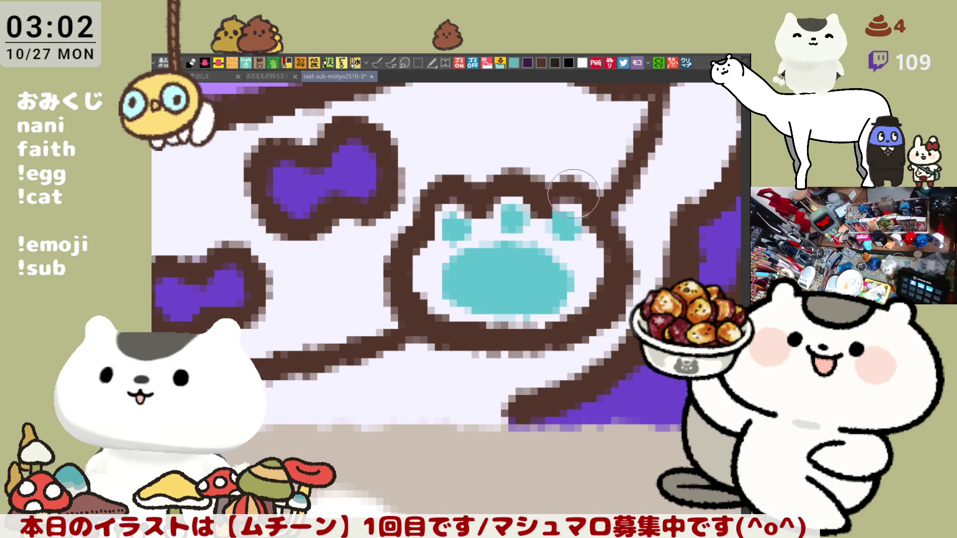
drag(554, 279, 585, 285)
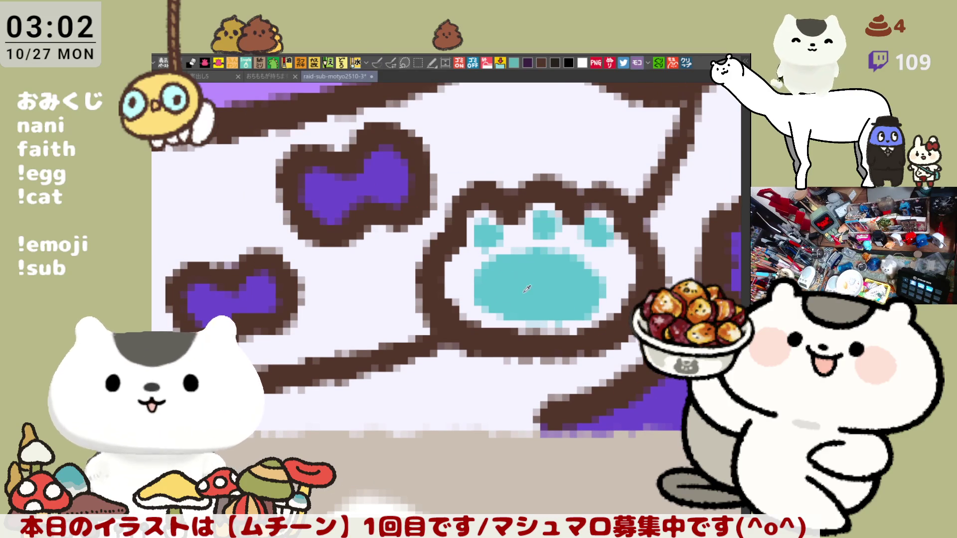
Step: Fill both ribbons cyan
click(349, 190)
click(224, 294)
mouse_move(172, 292)
mouse_down()
mouse_move(324, 263)
mouse_move(470, 274)
mouse_up()
drag(278, 263, 309, 279)
drag(165, 234, 240, 215)
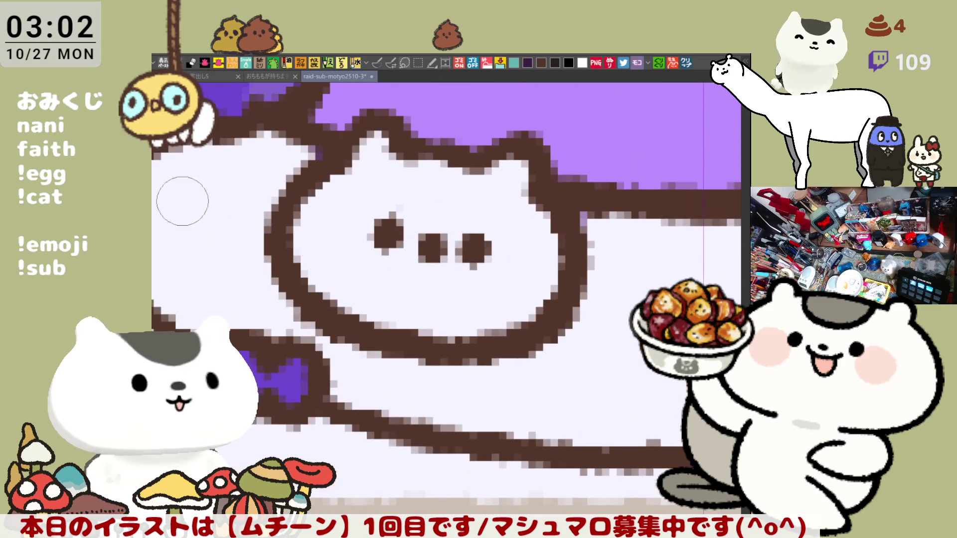
Step: Zoom the view out and back in on the apron's cat face
key(p)
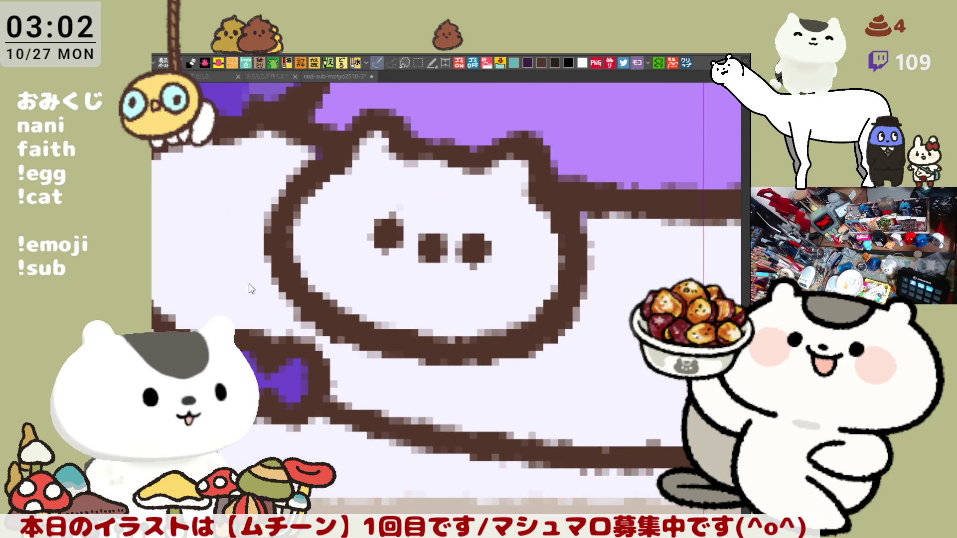
click(337, 77)
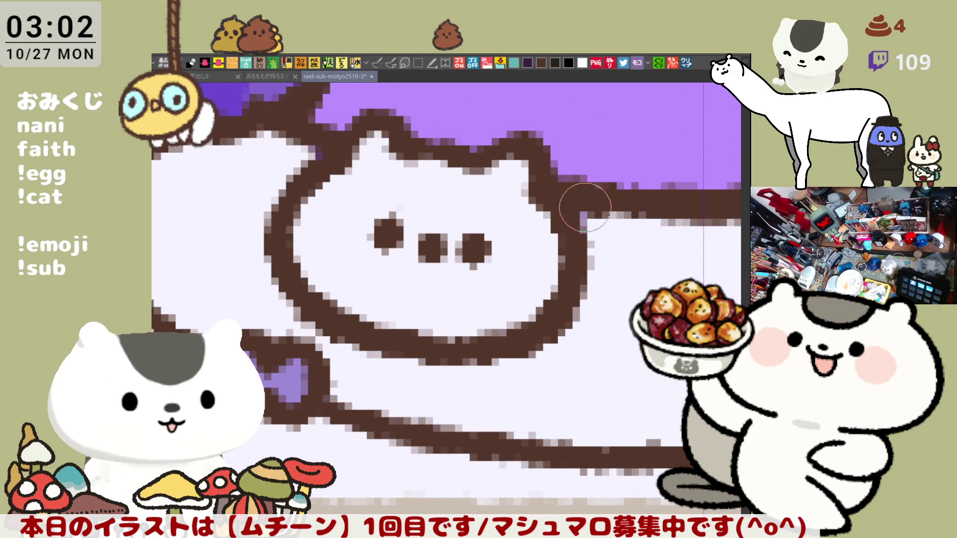
scroll(606, 313, down, 1)
scroll(606, 313, down, 5)
scroll(606, 313, down, 4)
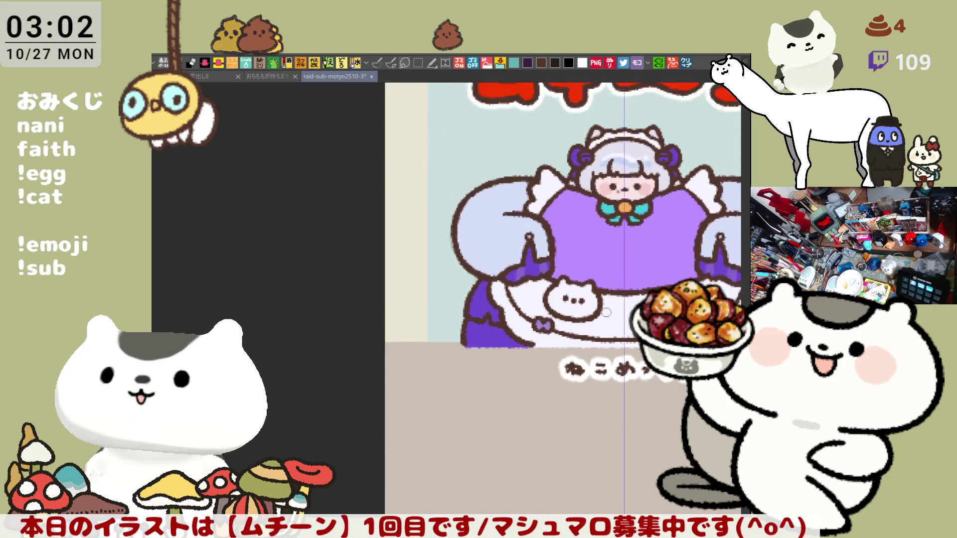
scroll(604, 312, up, 2)
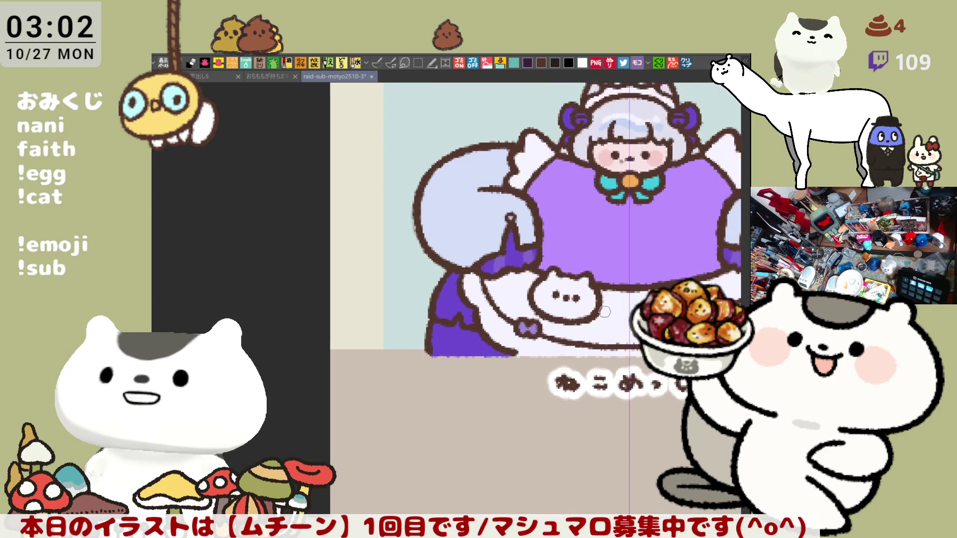
key(p)
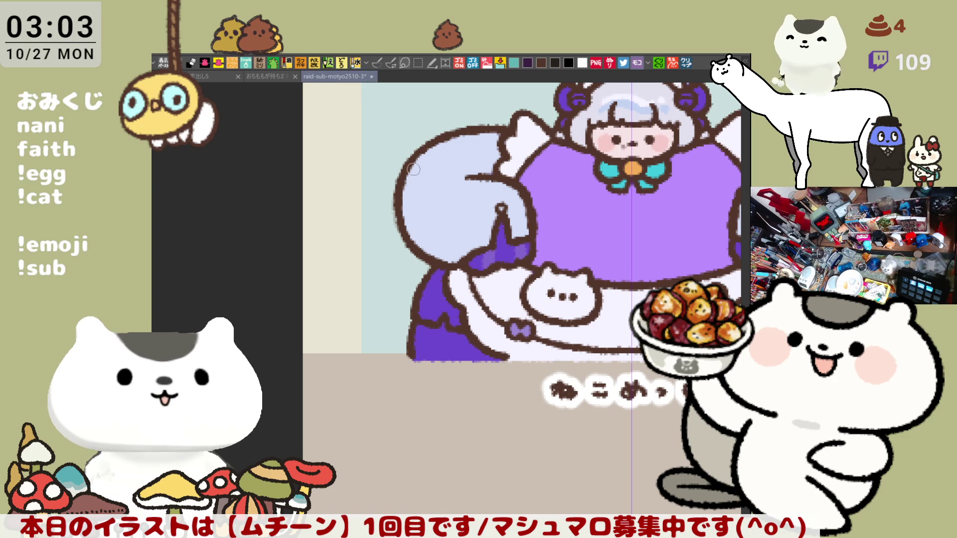
scroll(511, 259, right, 5)
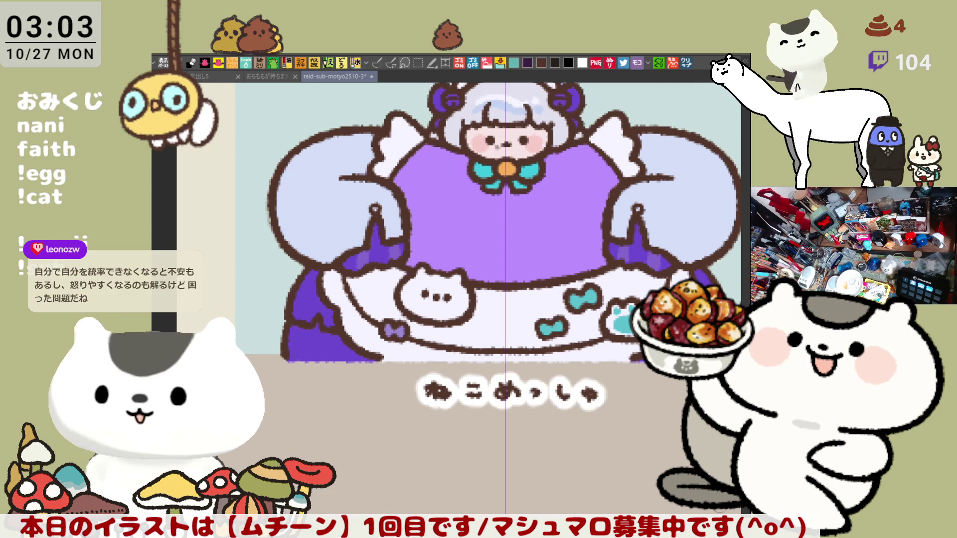
click(378, 62)
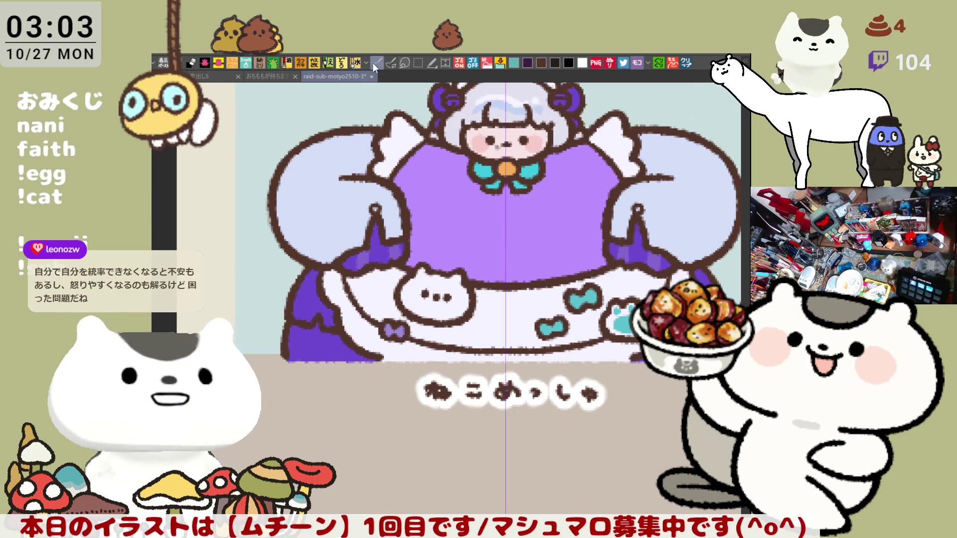
drag(286, 190, 359, 217)
key(ctrl+z)
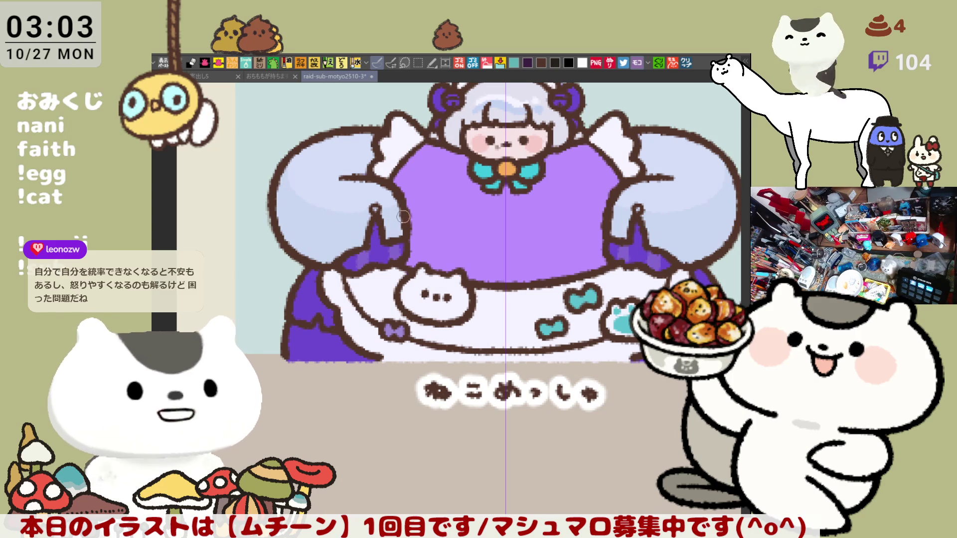
scroll(484, 194, up, 2)
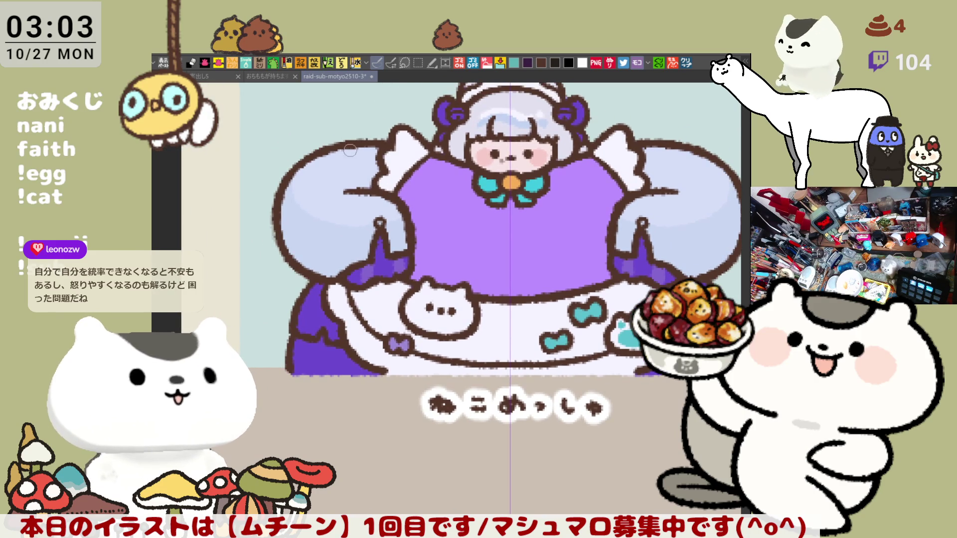
mouse_move(351, 148)
mouse_down()
mouse_move(349, 176)
mouse_move(355, 158)
mouse_up()
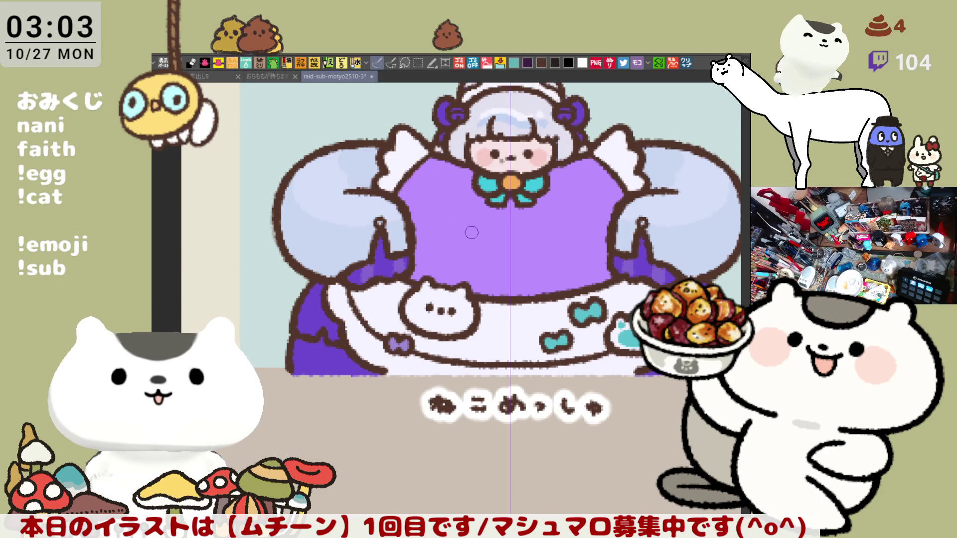
scroll(463, 220, right, 3)
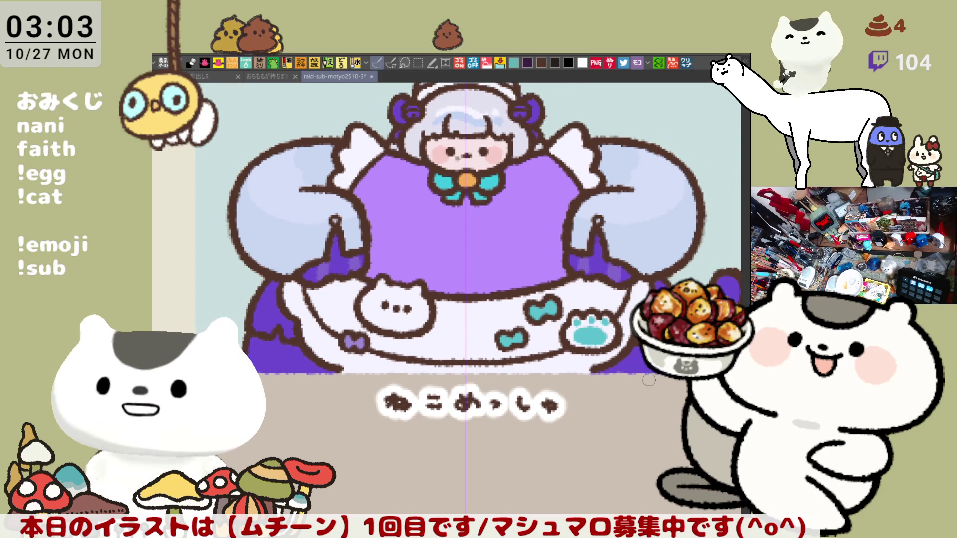
drag(671, 406, 707, 460)
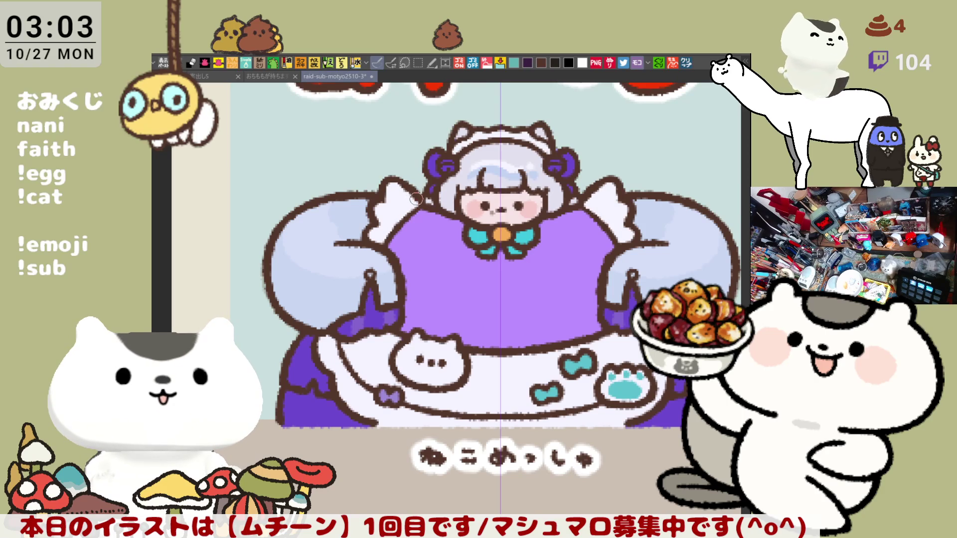
scroll(361, 231, down, 2)
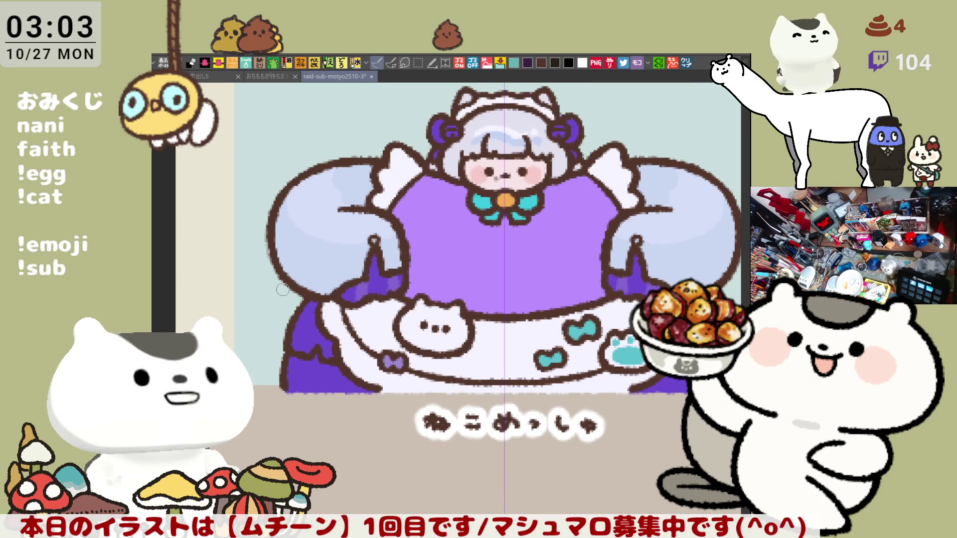
Step: Draw mirrored brown outline strokes along the arm edge and figure's right side
drag(285, 266, 270, 306)
key(ctrl+z)
drag(284, 264, 269, 307)
key(ctrl+z)
drag(281, 268, 277, 354)
key(ctrl+z)
drag(282, 266, 279, 360)
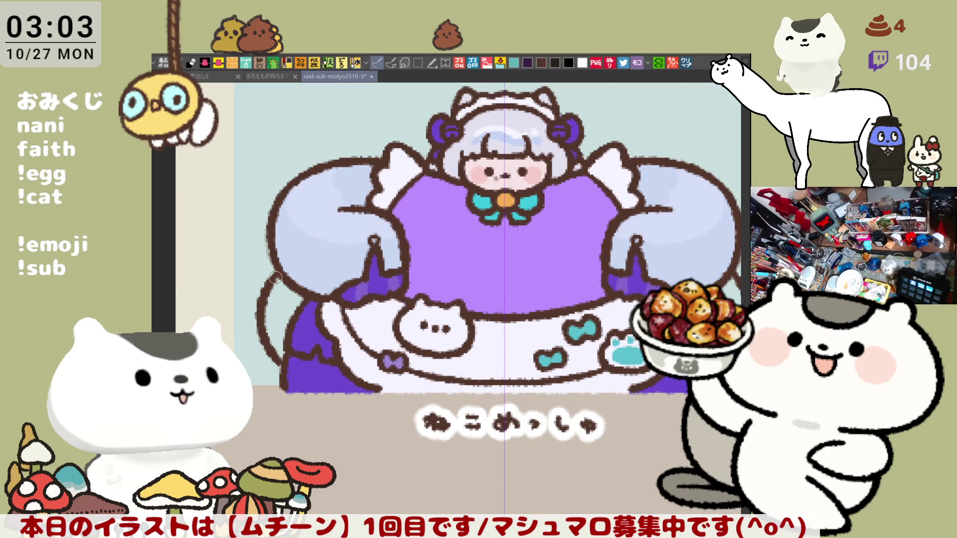
drag(314, 284, 213, 234)
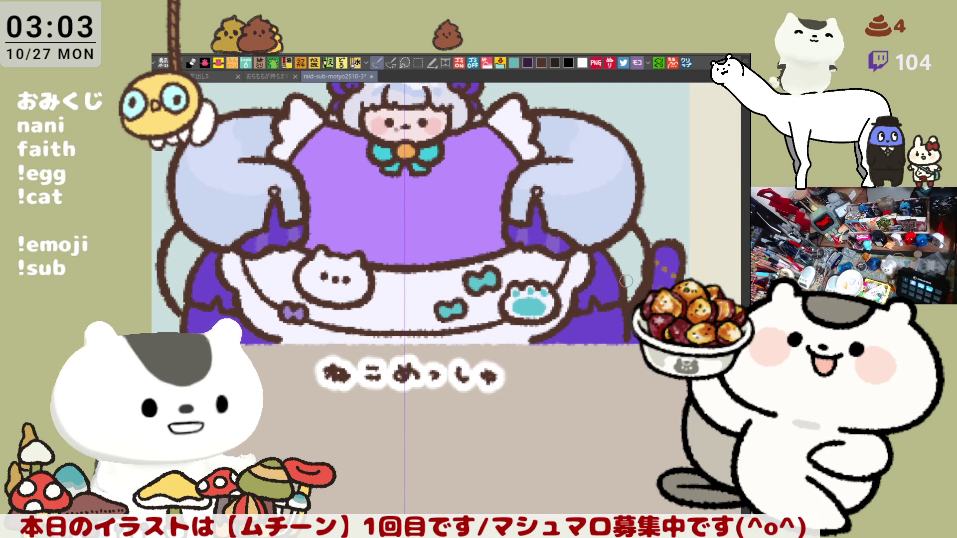
key(ctrl+z)
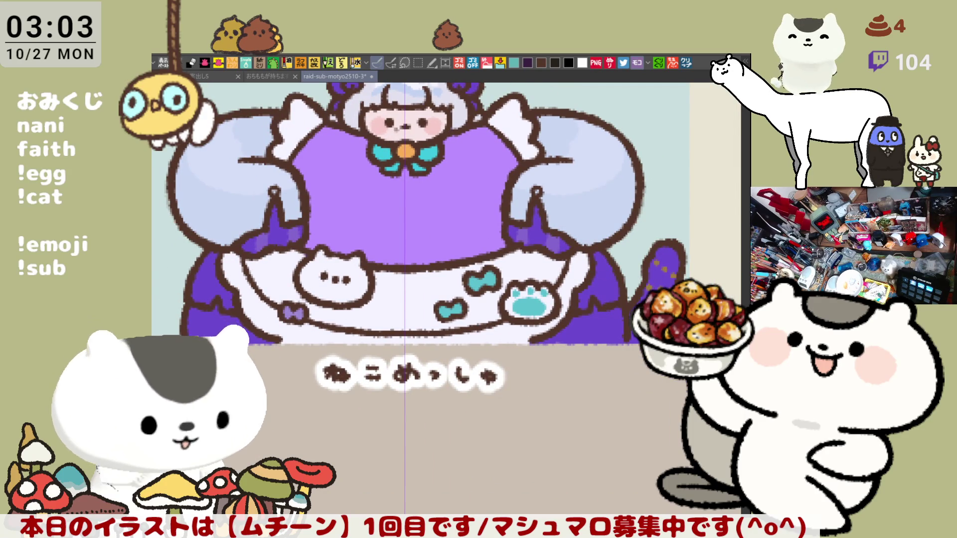
drag(633, 229, 644, 248)
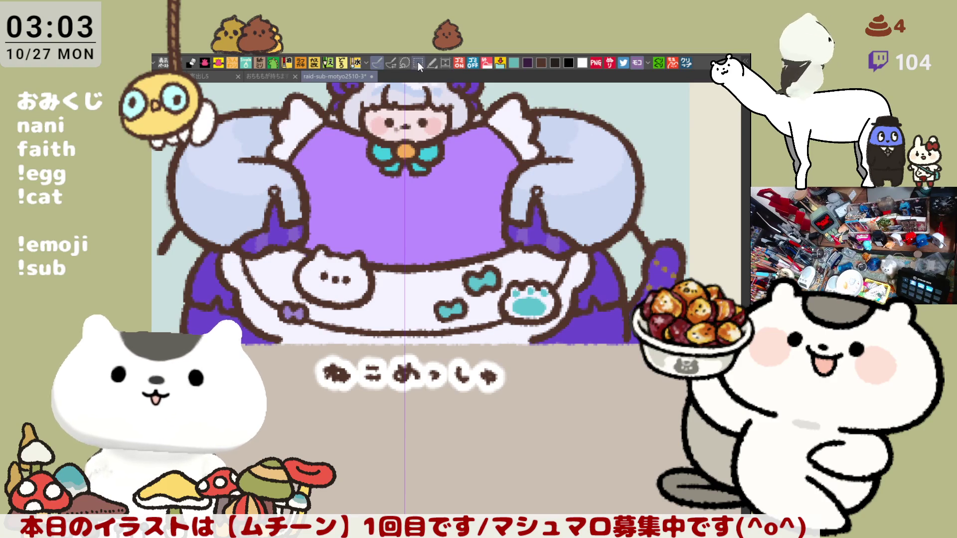
Step: Fill the lower-left skirt edge bright blue
mouse_move(179, 245)
mouse_down()
mouse_move(288, 230)
mouse_move(261, 269)
mouse_move(288, 311)
mouse_up()
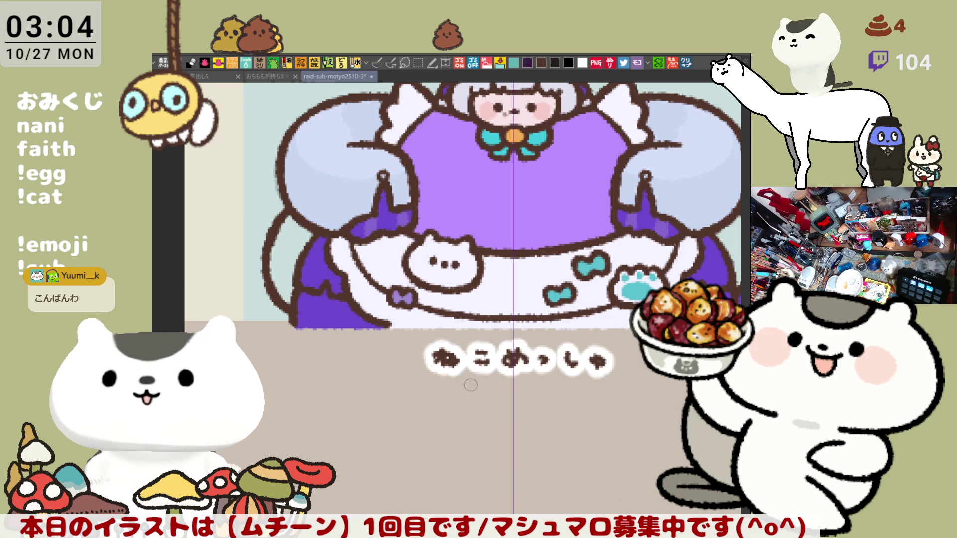
click(348, 308)
key(ctrl+minus)
key(p)
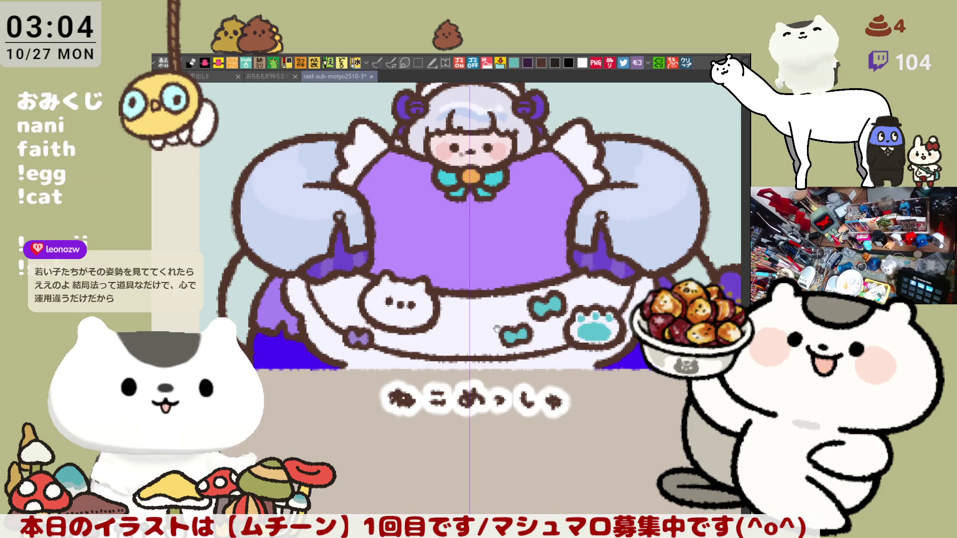
Step: Fill the tail a light colour and paint it lavender with purple lower part
drag(482, 325, 513, 328)
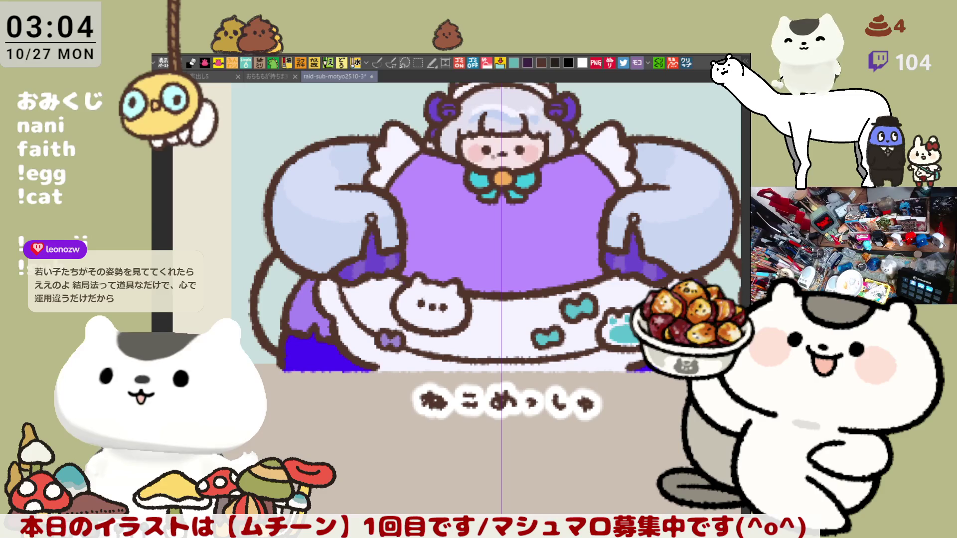
mouse_move(609, 403)
mouse_down()
mouse_move(519, 368)
mouse_move(573, 391)
mouse_up()
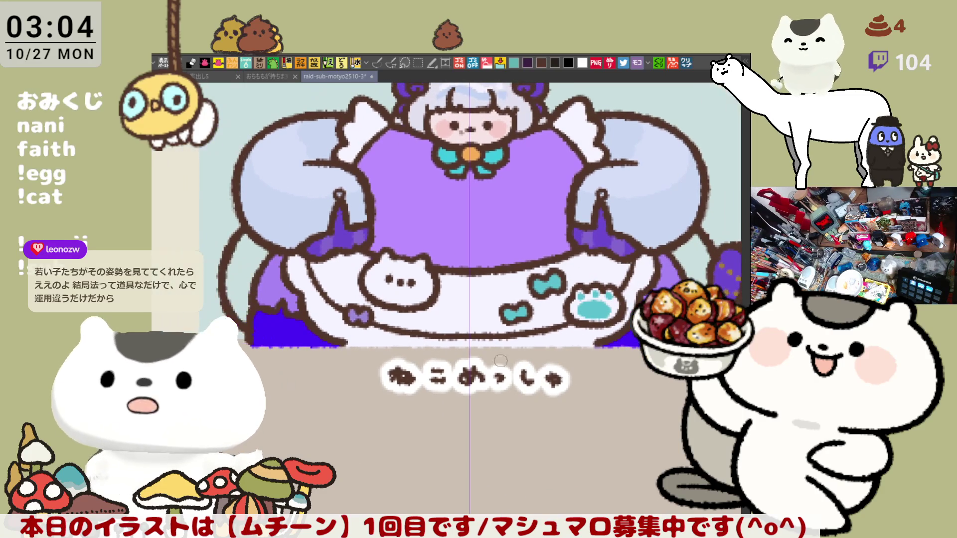
key(p)
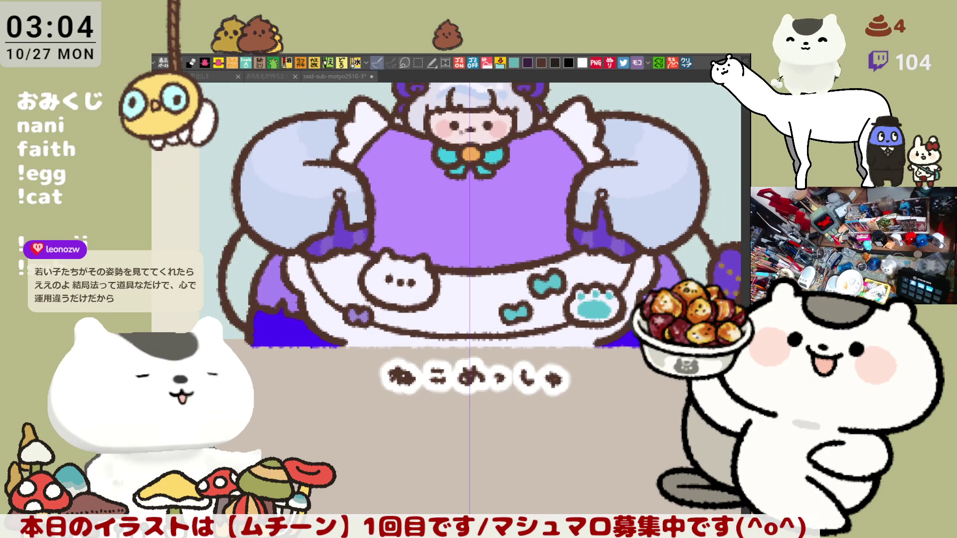
drag(572, 391, 424, 380)
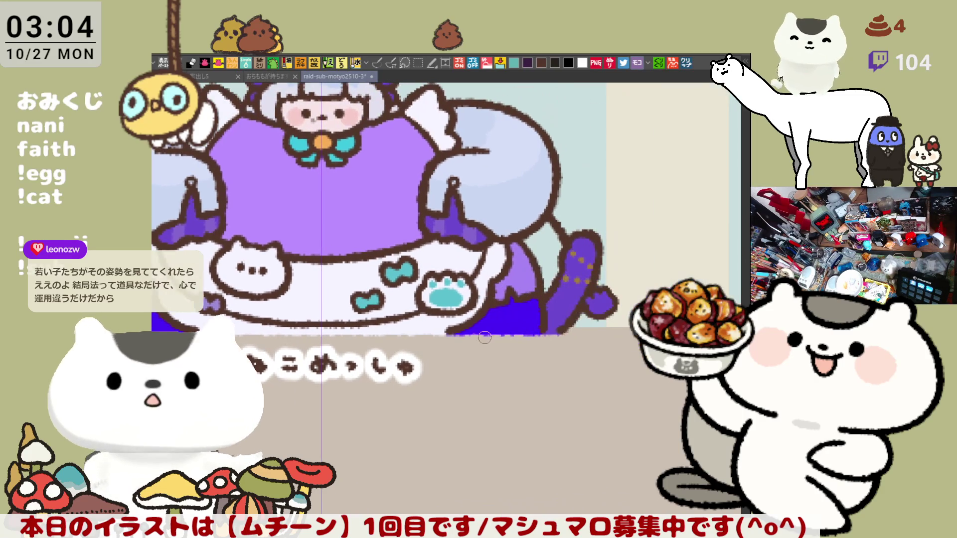
click(578, 279)
key(p)
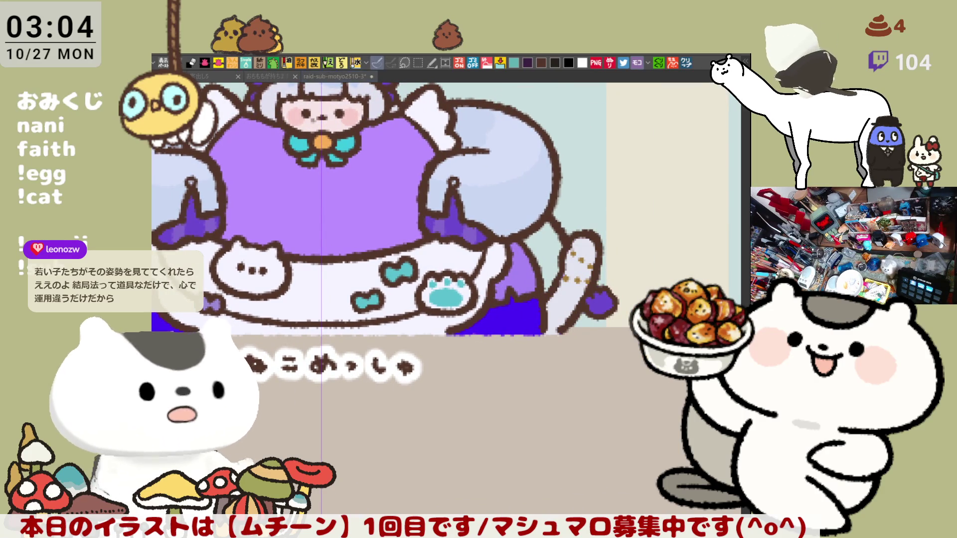
mouse_move(554, 294)
mouse_down()
mouse_move(569, 312)
mouse_move(561, 341)
mouse_up()
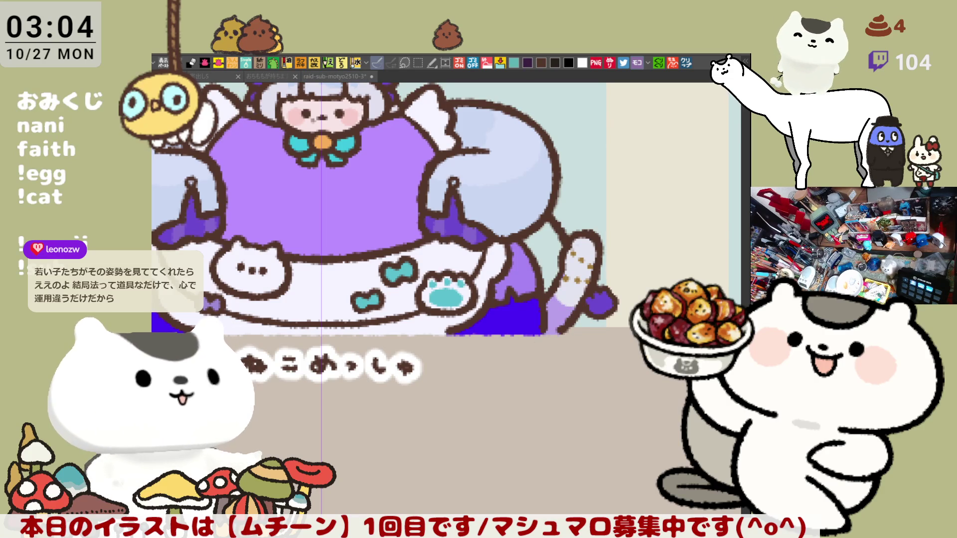
mouse_move(559, 284)
mouse_down()
mouse_move(586, 279)
mouse_move(595, 258)
mouse_up()
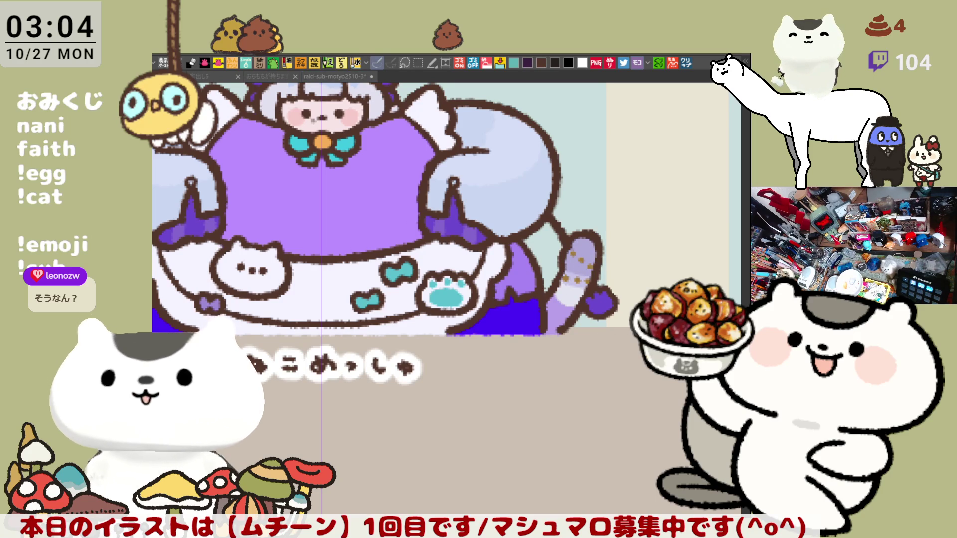
Step: Fill the tail-tip loop pale lavender and paint purple markings inside it
scroll(605, 349, up, 5)
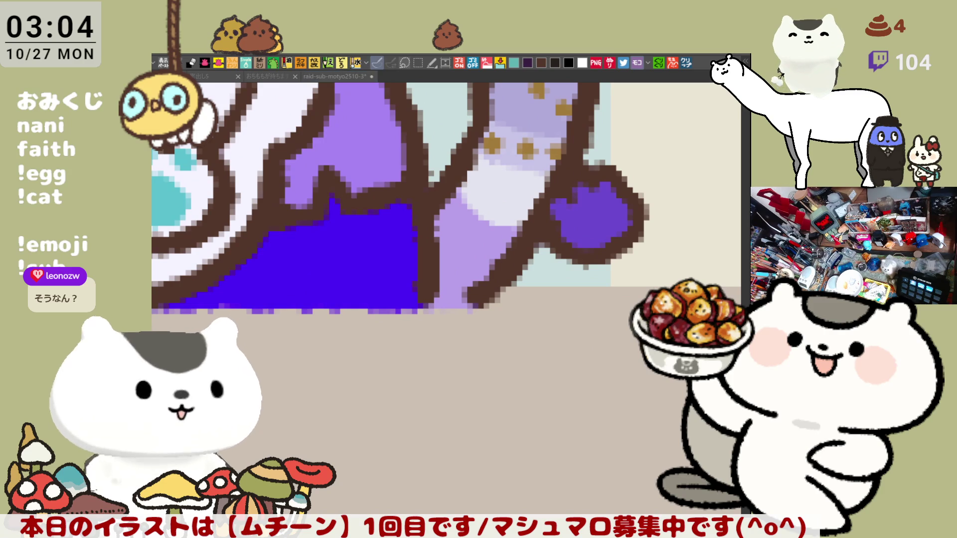
click(584, 220)
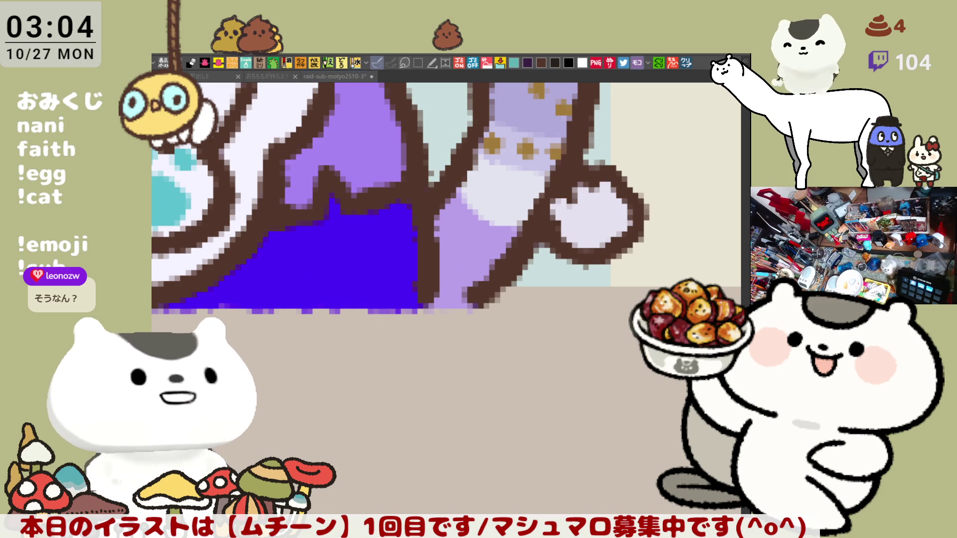
mouse_move(568, 214)
mouse_down()
mouse_move(587, 214)
mouse_move(593, 225)
mouse_move(604, 209)
mouse_move(581, 229)
mouse_move(563, 199)
mouse_move(564, 214)
mouse_move(587, 198)
mouse_move(574, 198)
mouse_move(588, 194)
mouse_move(561, 211)
mouse_move(598, 189)
mouse_move(609, 196)
mouse_up()
key(ctrl+z)
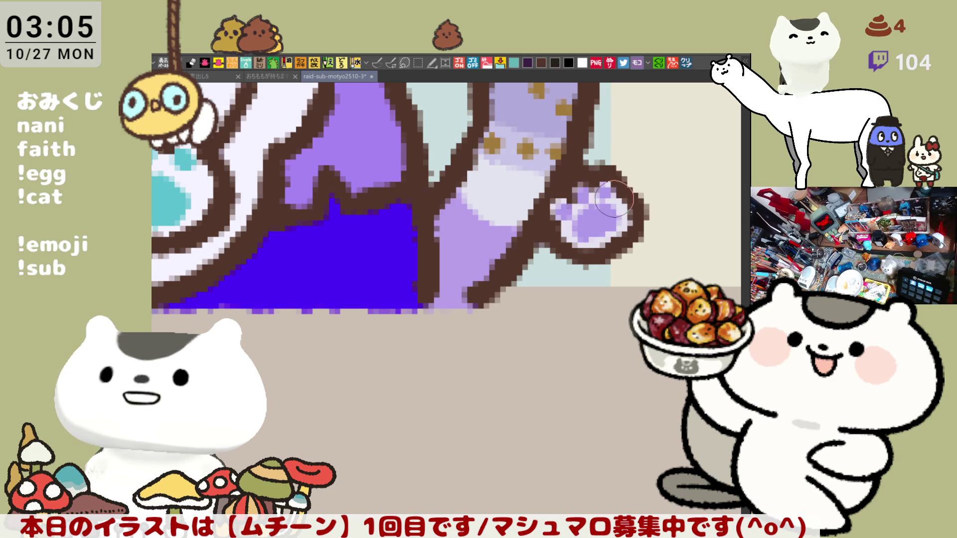
drag(538, 280, 585, 319)
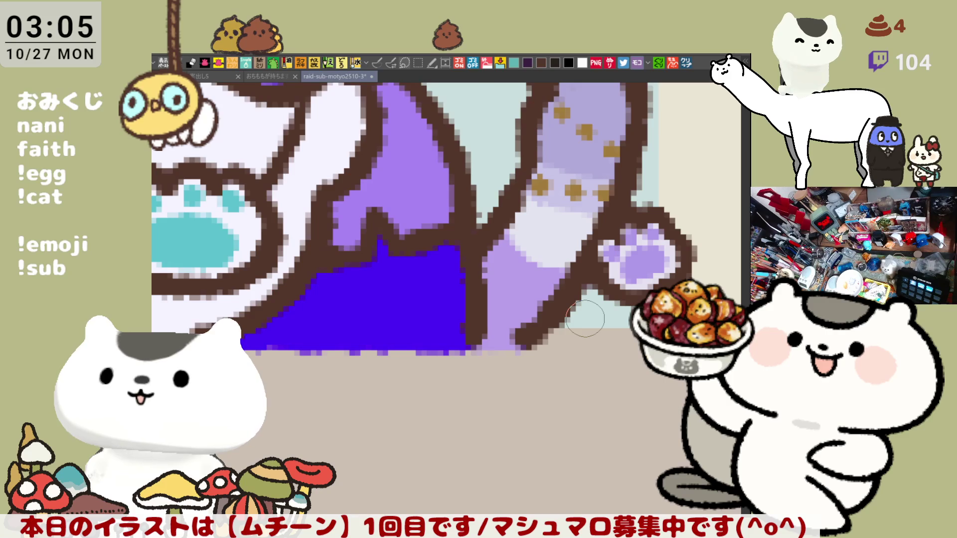
scroll(586, 319, down, 5)
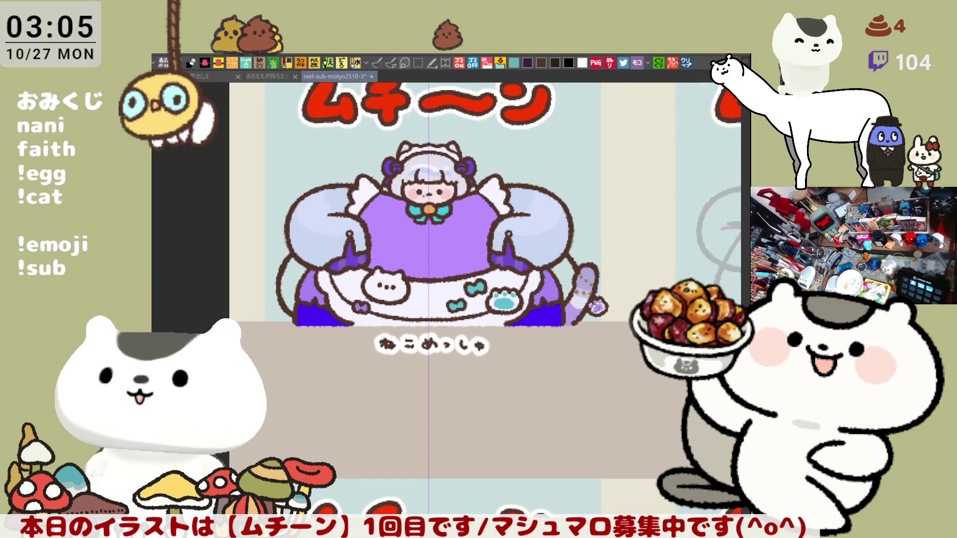
Step: Brush a faint light stroke across the lower part of the apron
key(p)
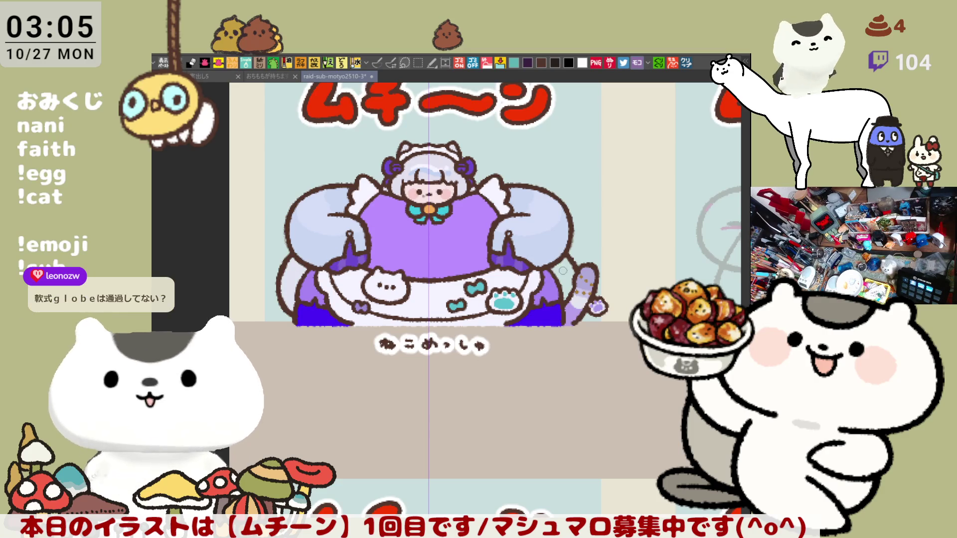
key(p)
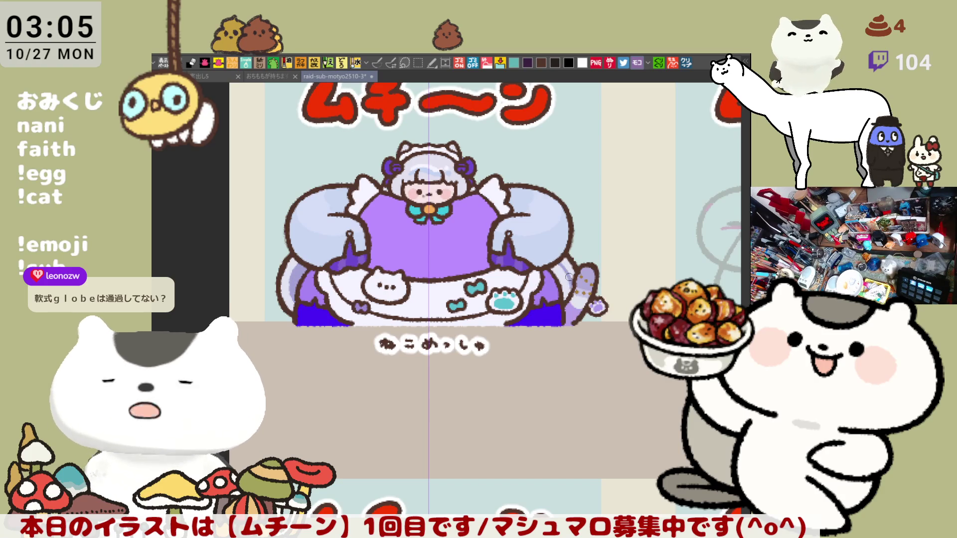
scroll(499, 269, down, 1)
scroll(453, 256, up, 1)
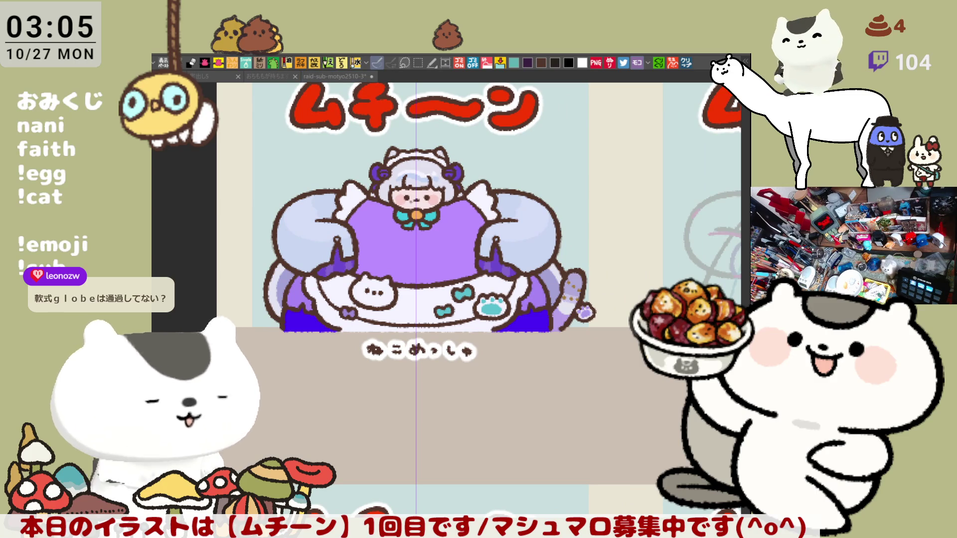
drag(449, 250, 423, 267)
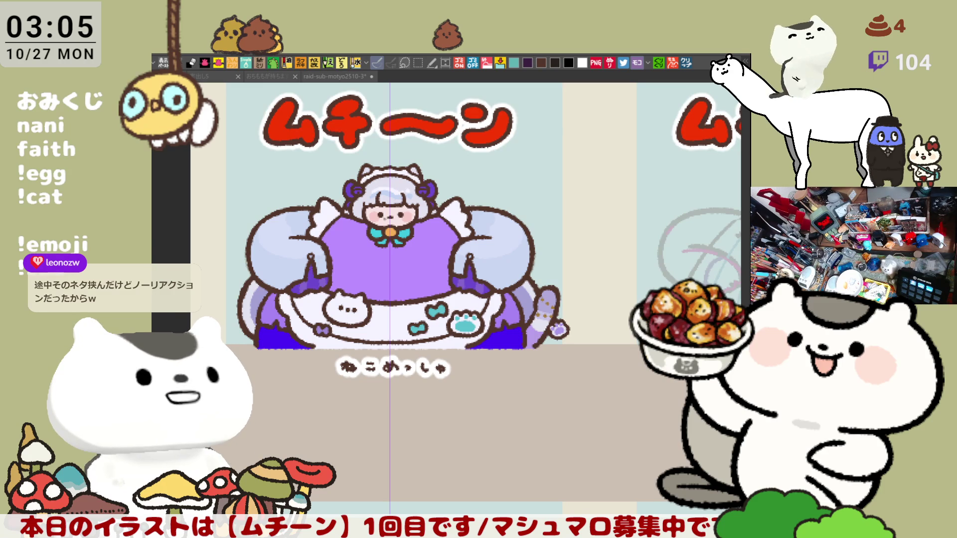
click(379, 334)
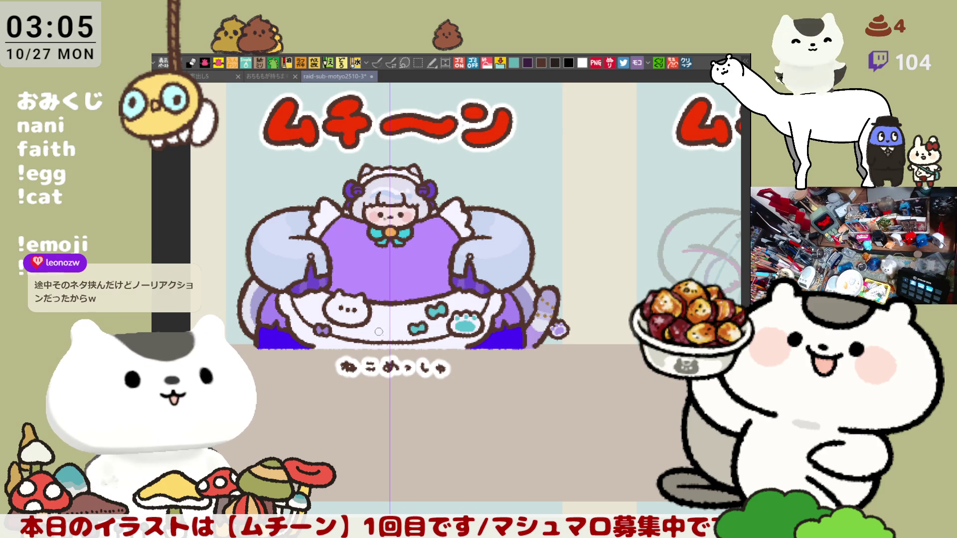
mouse_move(374, 326)
mouse_down()
mouse_move(356, 324)
mouse_move(405, 319)
mouse_move(373, 335)
mouse_move(349, 327)
mouse_move(401, 324)
mouse_move(349, 329)
mouse_move(394, 327)
mouse_move(372, 316)
mouse_move(406, 323)
mouse_move(374, 319)
mouse_move(404, 325)
mouse_move(386, 325)
mouse_move(393, 291)
mouse_move(381, 286)
mouse_up()
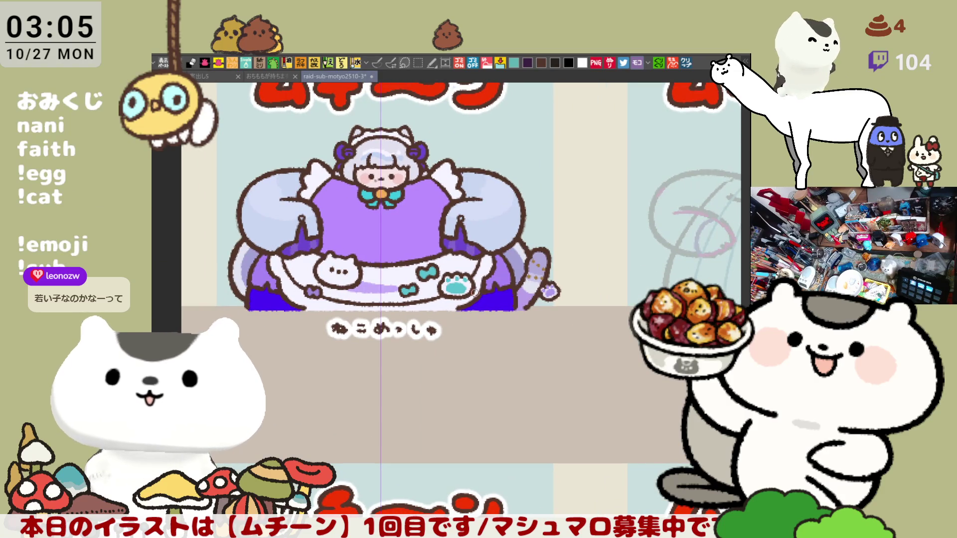
key(p)
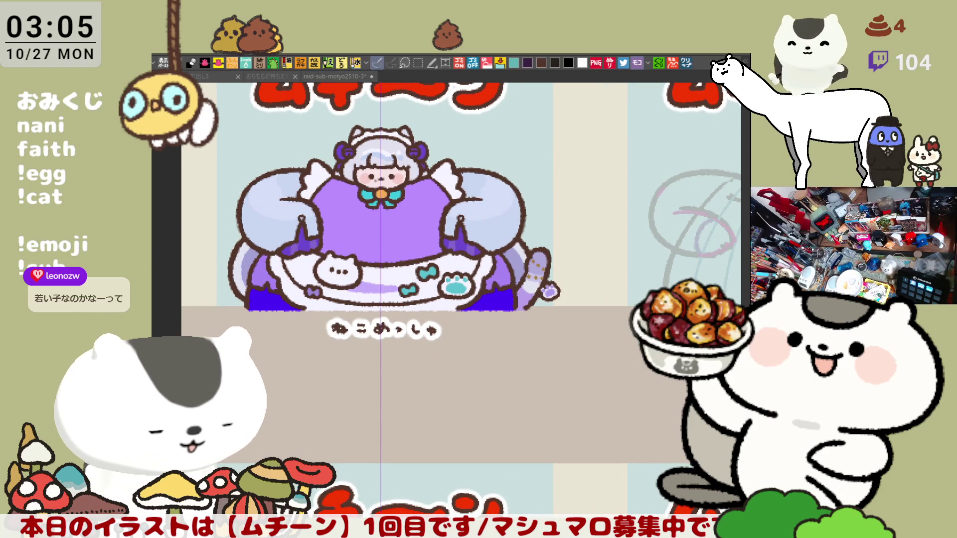
click(293, 296)
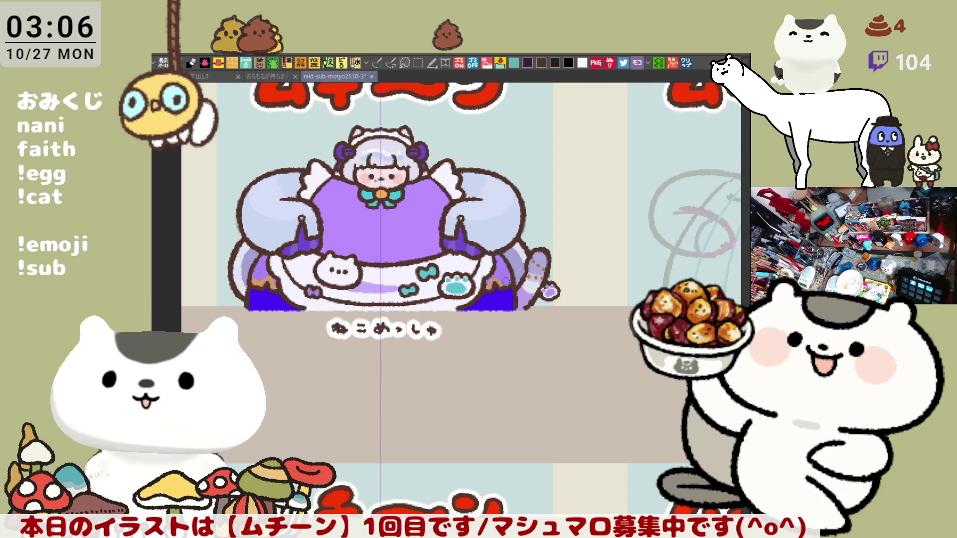
drag(499, 275, 517, 271)
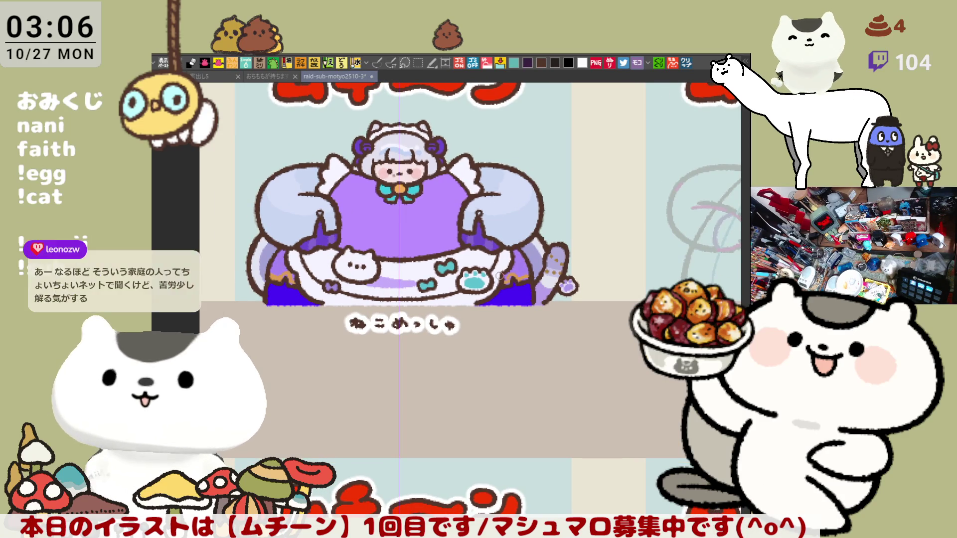